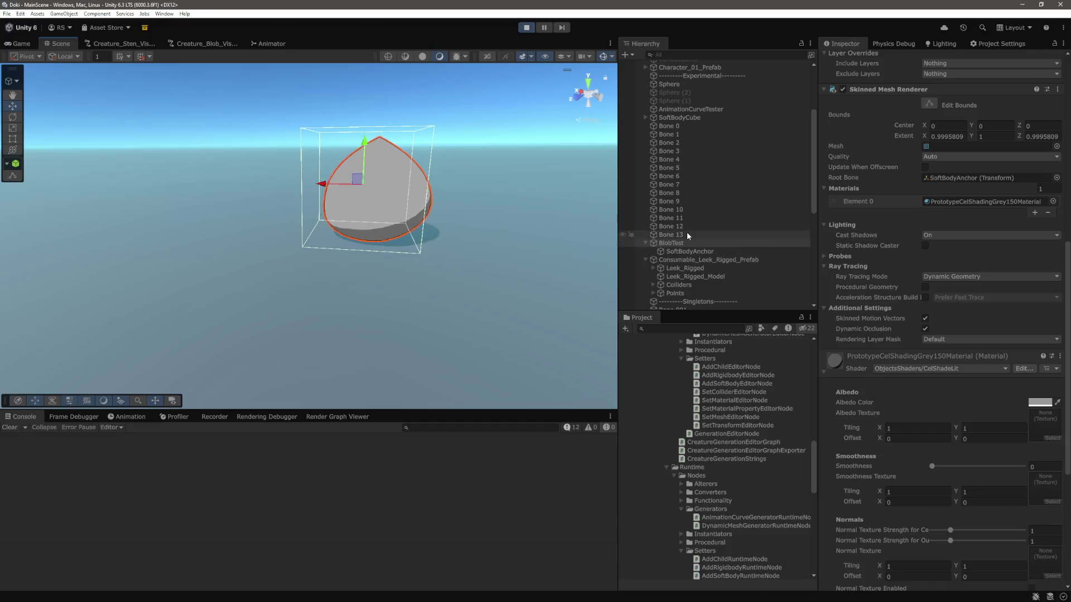
# Step: Set the Rigidbody Mass of Bone 0–Bone 13 to 10, then lift BlobTest to test its jiggle
pyautogui.keyDown('shift'); pyautogui.click(681, 127); pyautogui.keyUp('shift')
pyautogui.scroll(10, 944, 181)
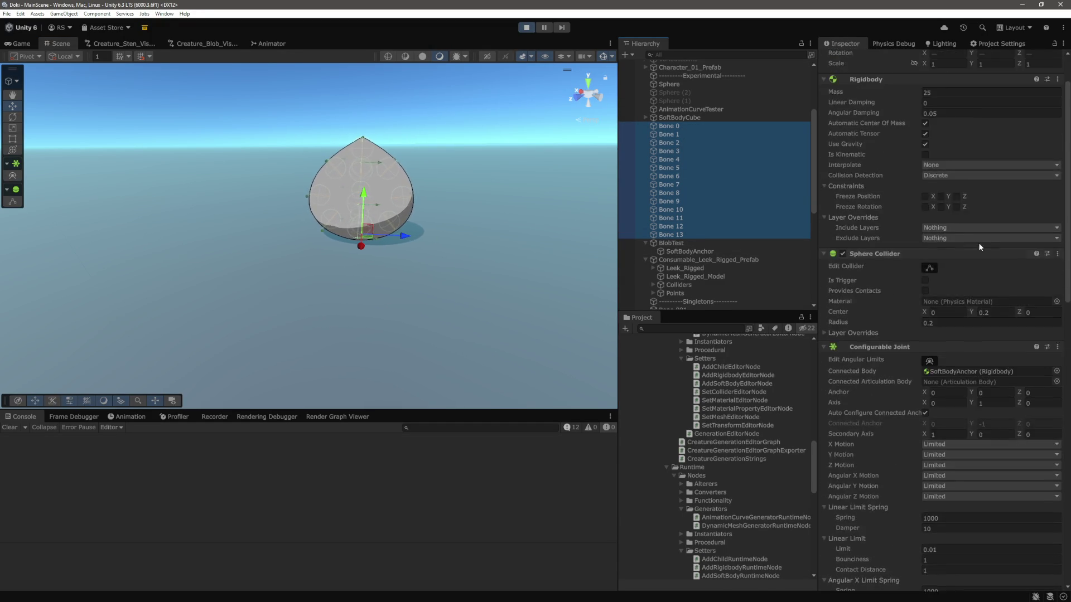
pyautogui.click(952, 148)
pyautogui.write('10')
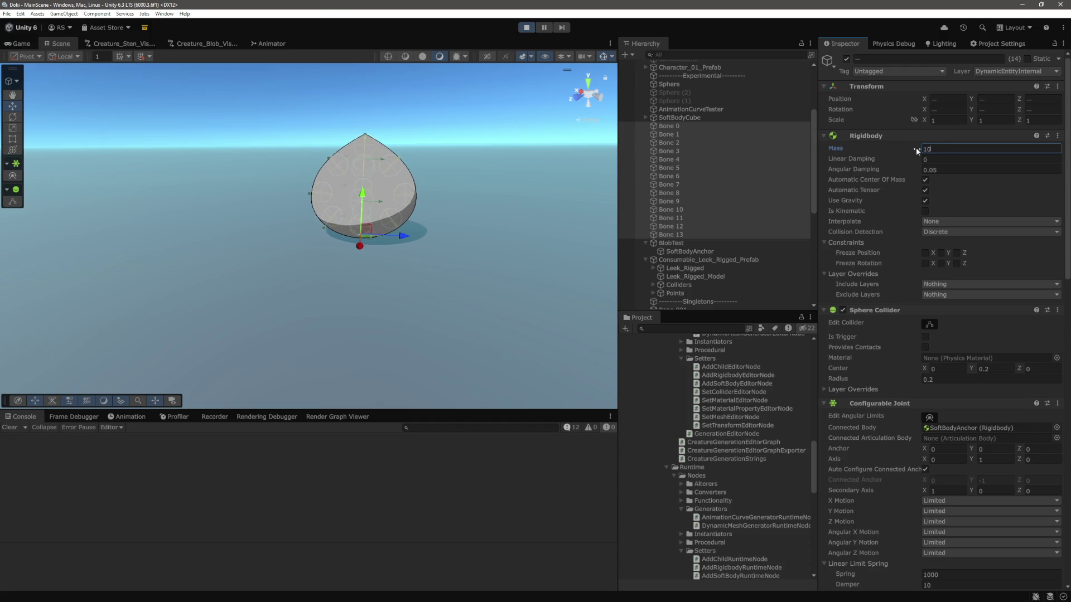
pyautogui.click(687, 242)
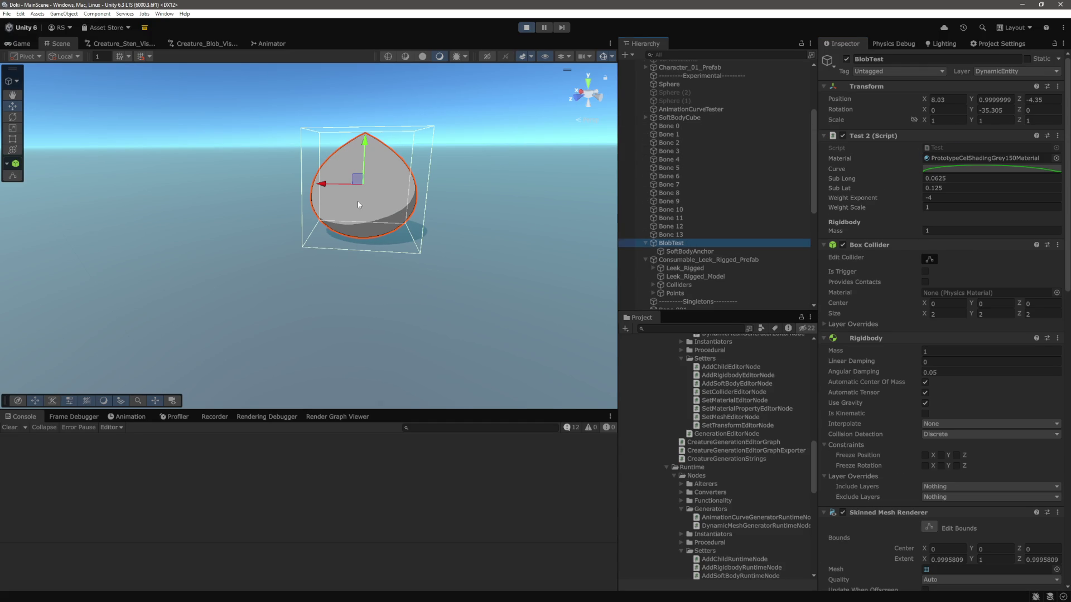
pyautogui.moveTo(365, 161)
pyautogui.mouseDown()
pyautogui.moveTo(377, 141)
pyautogui.moveTo(374, 89)
pyautogui.mouseUp()
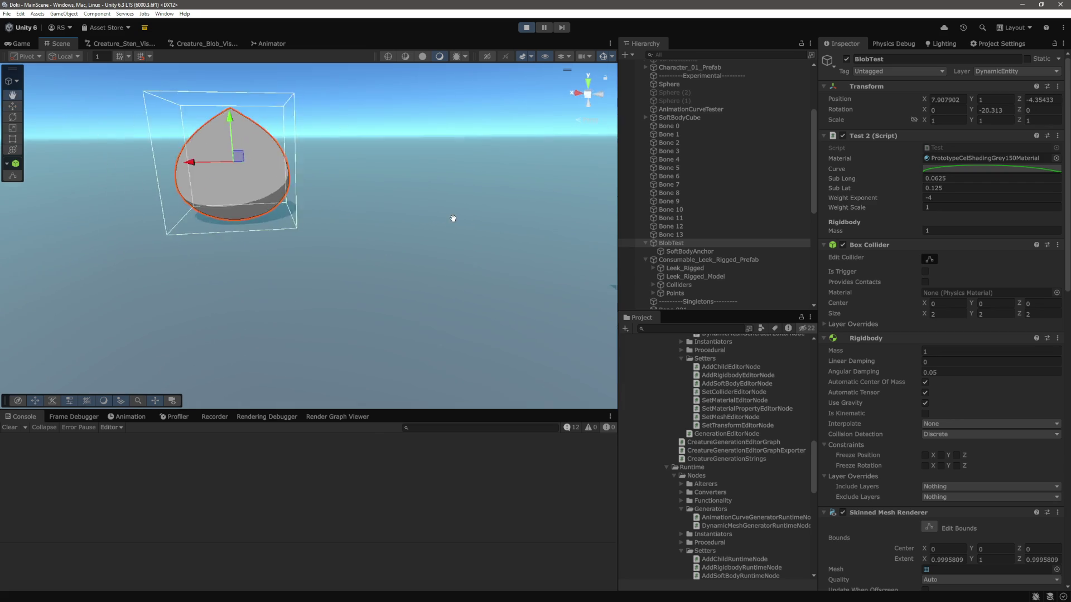
# Step: Reselect Bone 0–Bone 13 and begin editing their Configurable Joint Linear Limit
pyautogui.click(671, 235)
pyautogui.keyDown('shift'); pyautogui.click(681, 127); pyautogui.keyUp('shift')
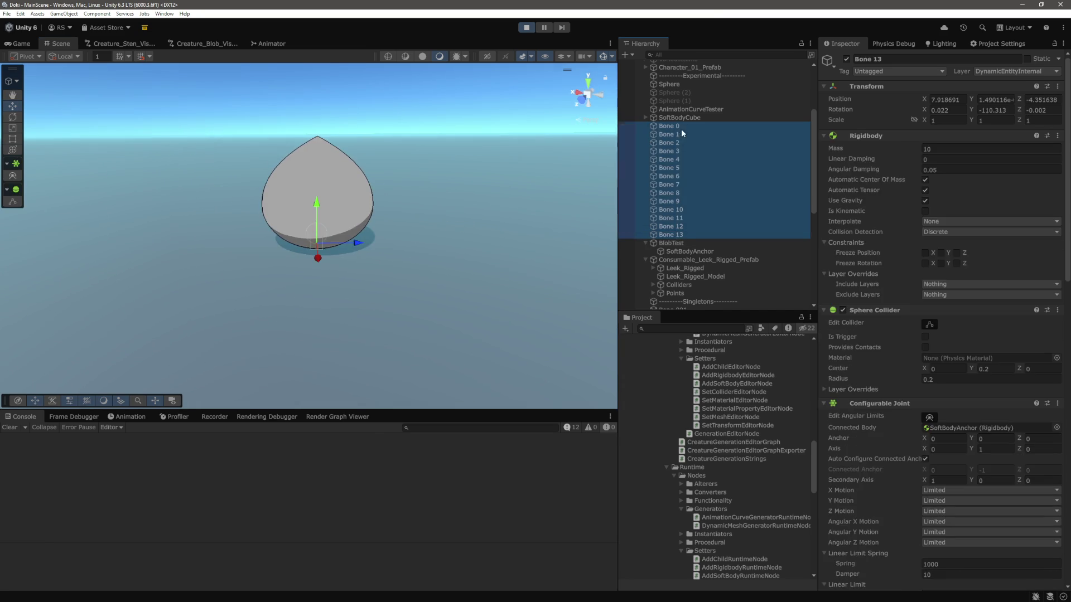
pyautogui.scroll(-10, 911, 346)
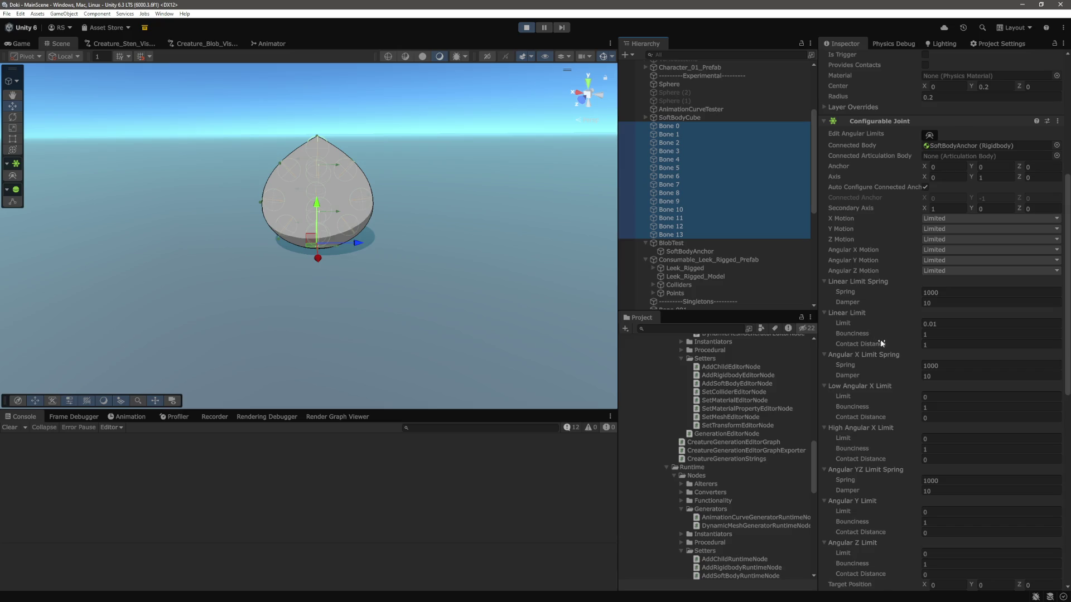
pyautogui.scroll(-3, 880, 340)
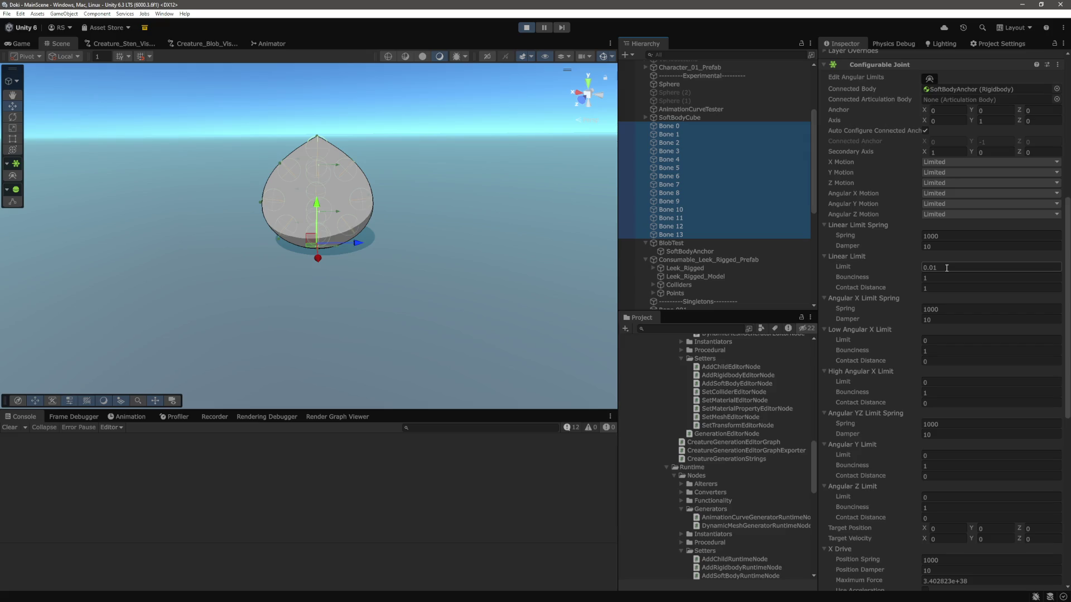
pyautogui.click(946, 268)
pyautogui.write('10')
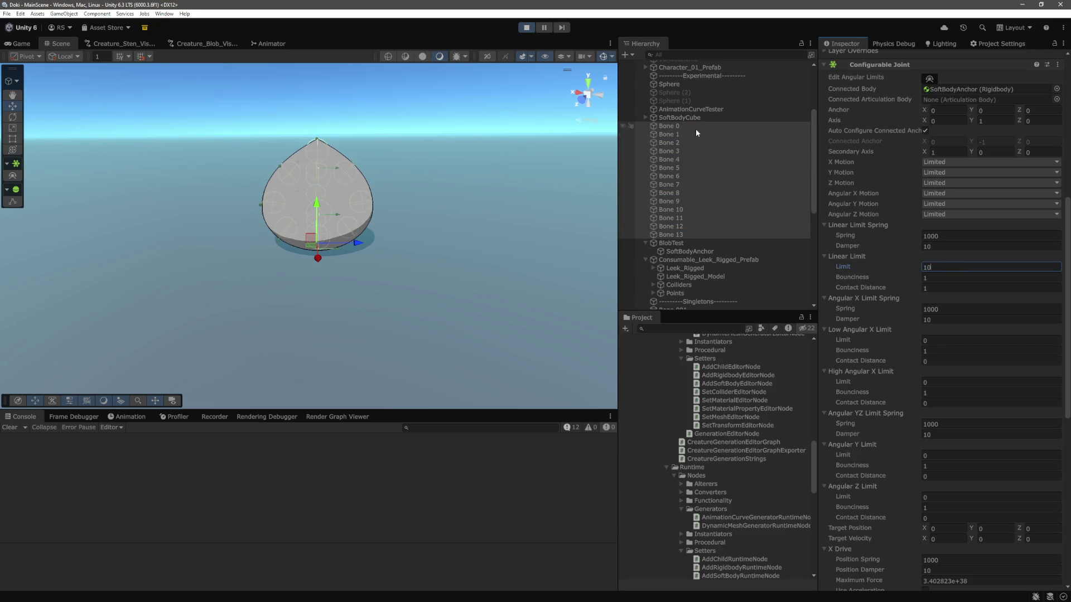
# Step: Shove the blob sideways to watch it deform, then reselect the bones' Linear Limit field
pyautogui.click(677, 246)
pyautogui.moveTo(315, 156)
pyautogui.mouseDown()
pyautogui.moveTo(141, 220)
pyautogui.moveTo(171, 223)
pyautogui.mouseUp()
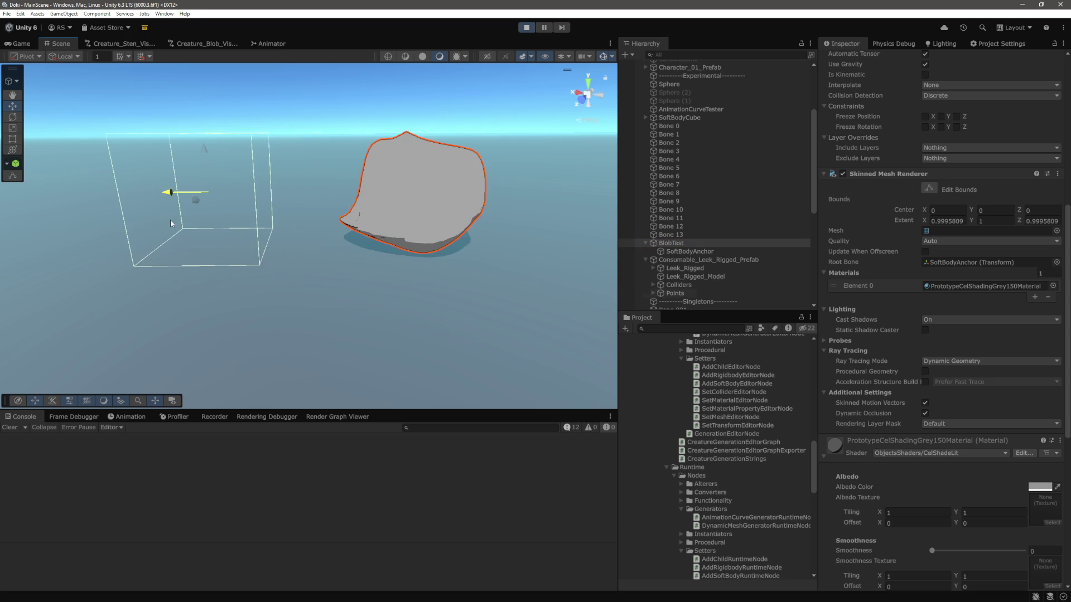
pyautogui.click(671, 235)
pyautogui.keyDown('shift'); pyautogui.click(684, 127); pyautogui.keyUp('shift')
pyautogui.click(950, 267)
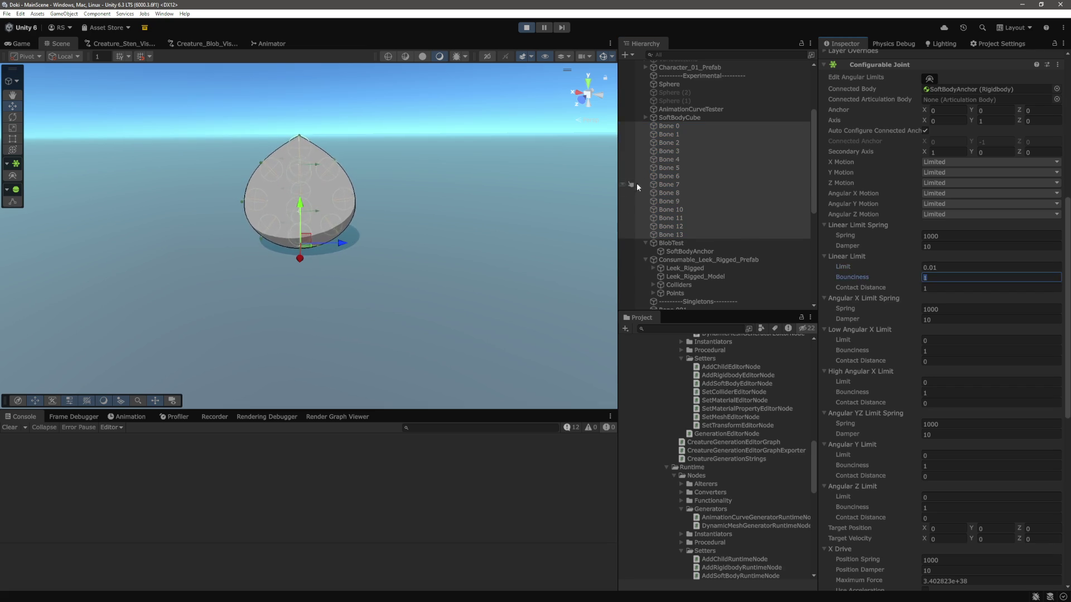
# Step: Swing the blob, then set Bone 0–Bone 13's Configurable Joint Linear Limit to 0.001
pyautogui.click(669, 243)
pyautogui.moveTo(290, 192); pyautogui.dragTo(271, 229)
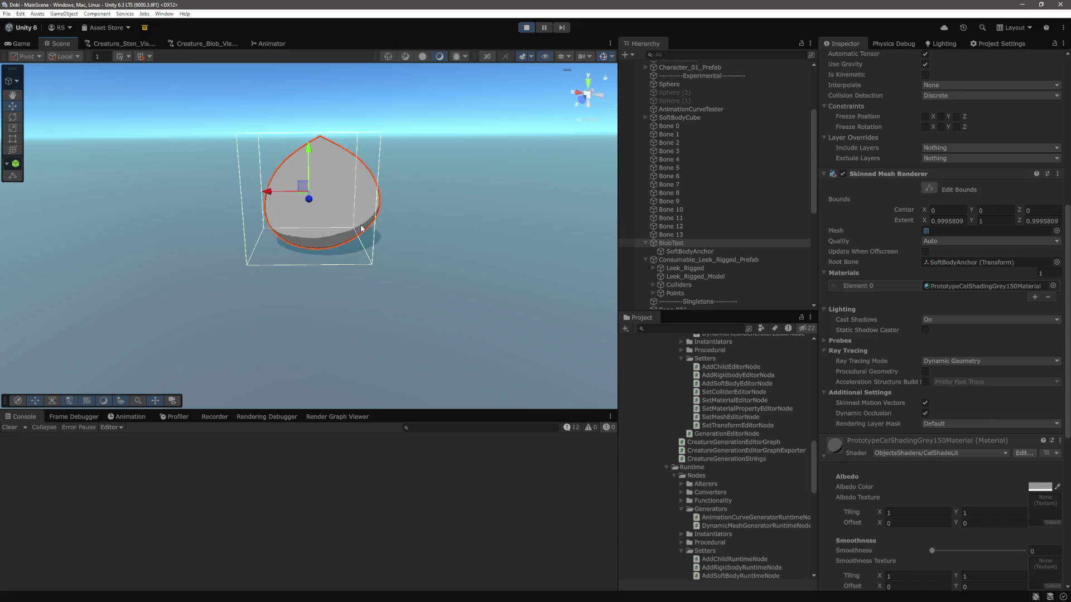
pyautogui.click(670, 233)
pyautogui.keyDown('shift'); pyautogui.click(669, 126); pyautogui.keyUp('shift')
pyautogui.click(948, 267)
pyautogui.write('0.001')
pyautogui.press('Tab')
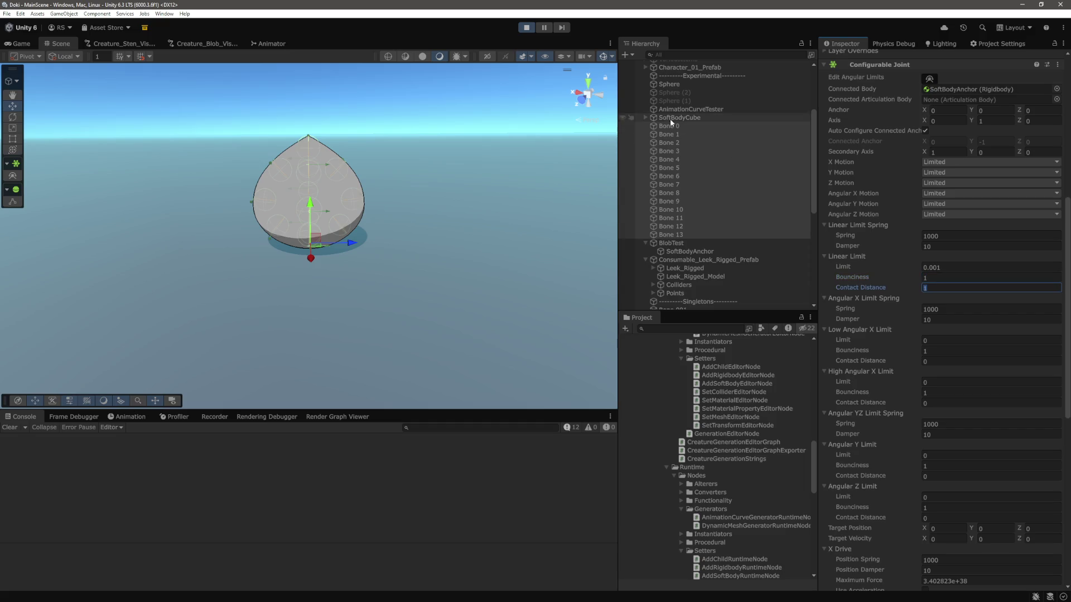
# Step: Slide and lift the blob to check how it squashes and stretches
pyautogui.click(300, 209)
pyautogui.moveTo(270, 192)
pyautogui.mouseDown()
pyautogui.moveTo(250, 206)
pyautogui.moveTo(178, 214)
pyautogui.moveTo(285, 220)
pyautogui.moveTo(261, 222)
pyautogui.mouseUp()
pyautogui.moveTo(302, 167)
pyautogui.mouseDown()
pyautogui.moveTo(306, 126)
pyautogui.moveTo(308, 163)
pyautogui.mouseUp()
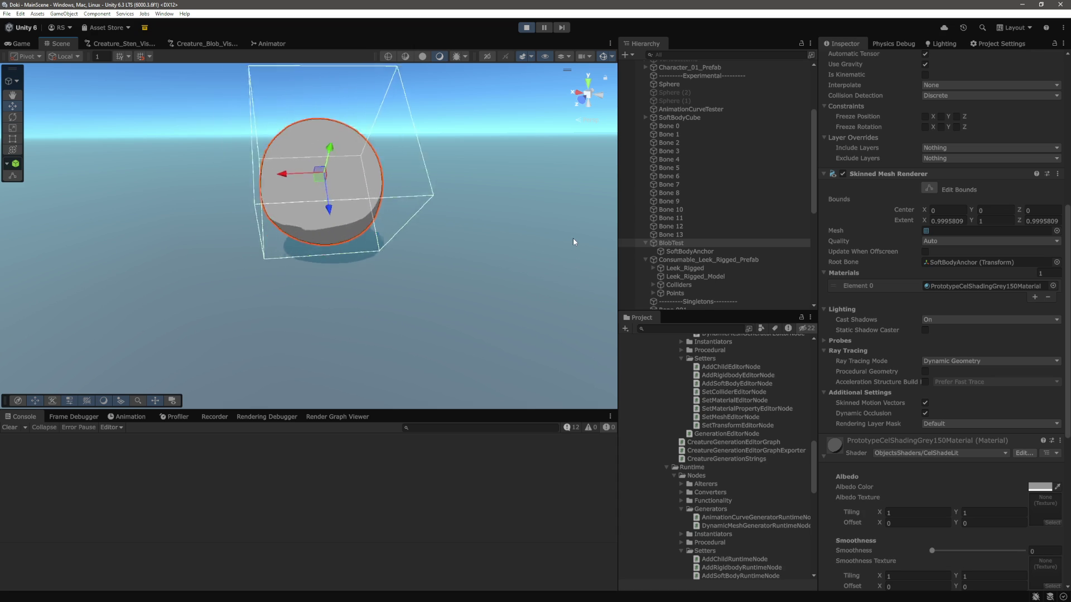
pyautogui.moveTo(574, 238)
pyautogui.mouseDown()
pyautogui.moveTo(411, 263)
pyautogui.moveTo(475, 234)
pyautogui.mouseUp()
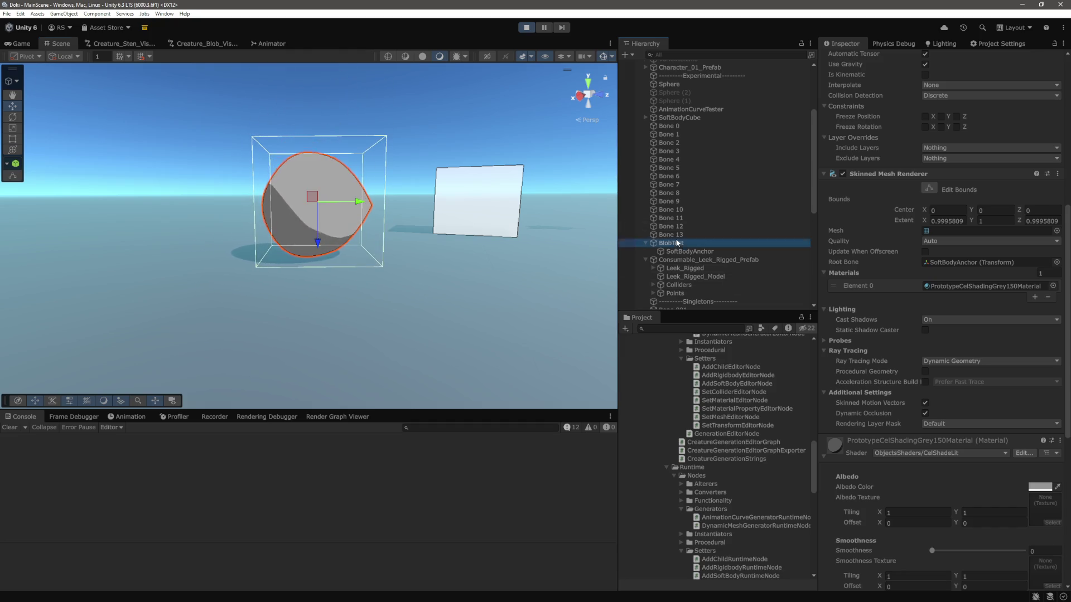
# Step: Push the blob along Z to watch it wobble
pyautogui.click(697, 235)
pyautogui.keyDown('shift'); pyautogui.click(680, 127); pyautogui.keyUp('shift')
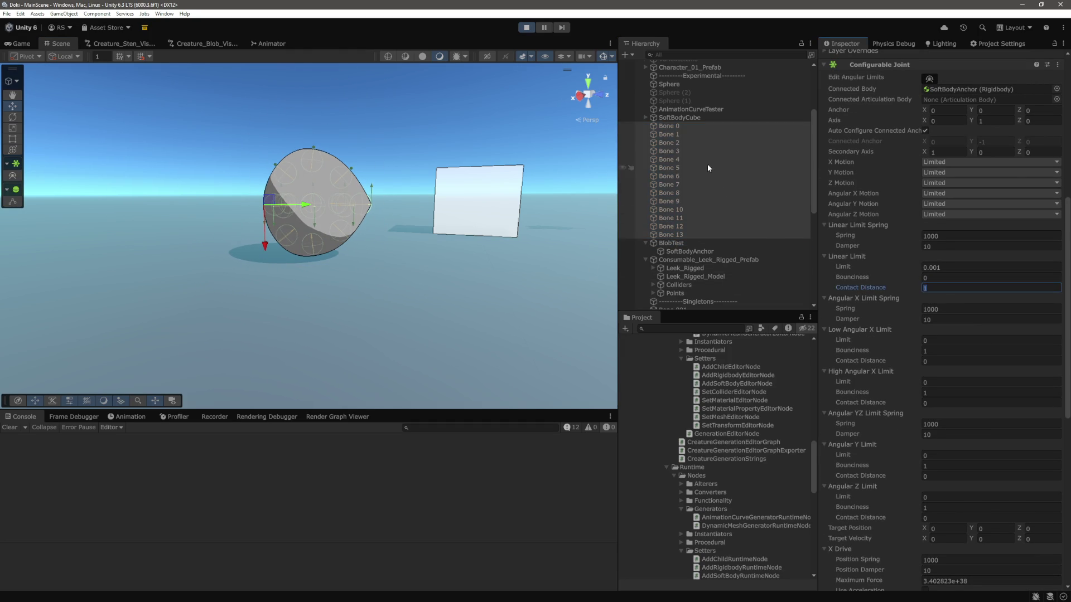
pyautogui.click(672, 244)
pyautogui.moveTo(316, 244); pyautogui.dragTo(330, 217)
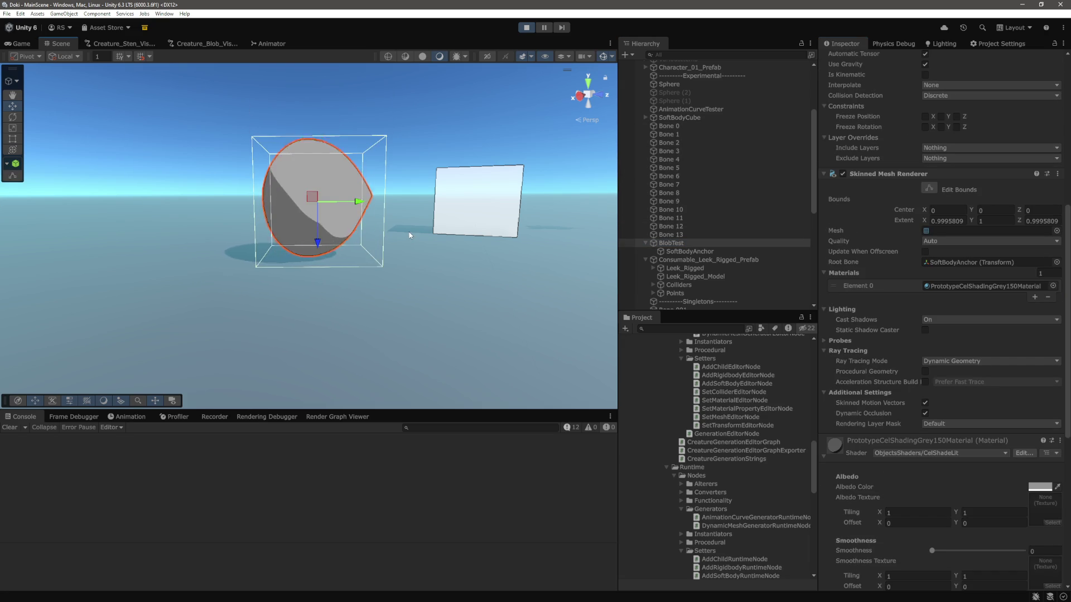
# Step: Reselect Bone 0–Bone 13 and set their Rigidbody Mass to 25
pyautogui.click(669, 126)
pyautogui.keyDown('shift'); pyautogui.click(671, 234); pyautogui.keyUp('shift')
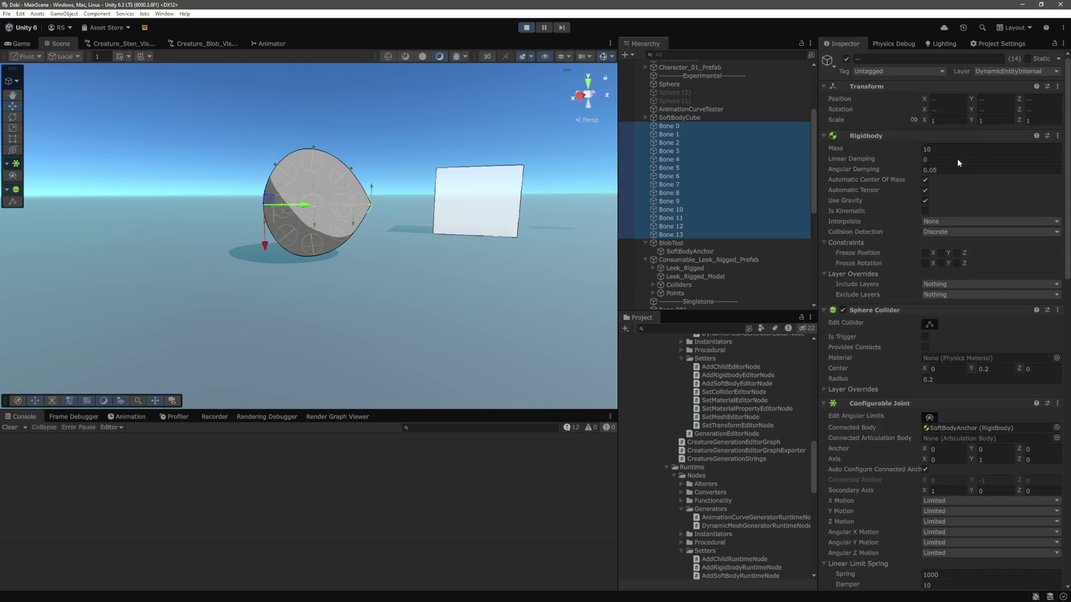
pyautogui.click(942, 149)
pyautogui.write('25')
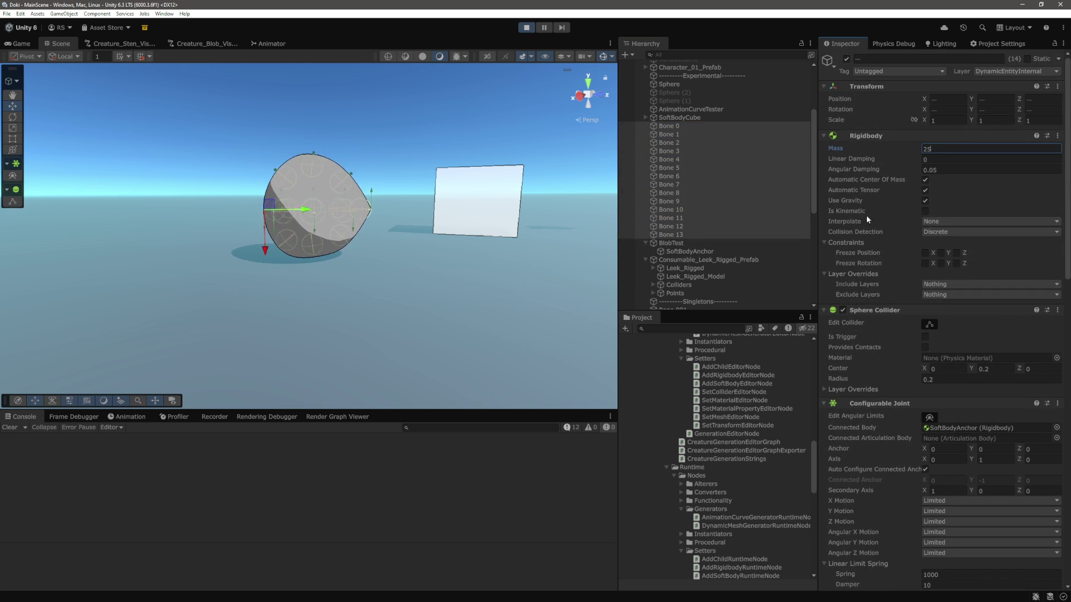
# Step: Set the joints' Linear Limit Contact Distance to 0, then select BlobTest again
pyautogui.scroll(-10, 917, 211)
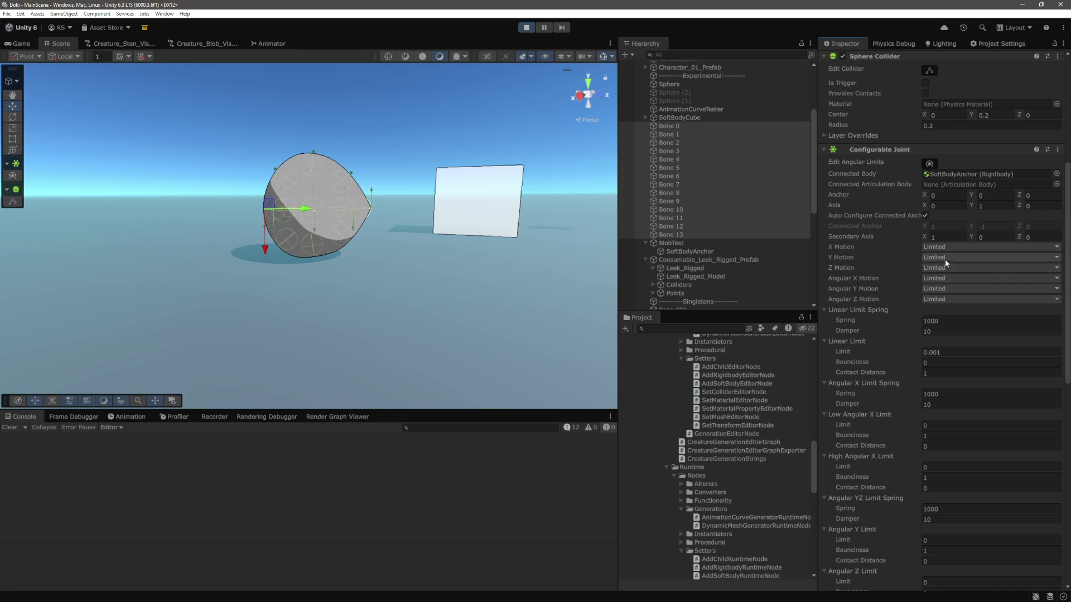
pyautogui.scroll(-5, 893, 298)
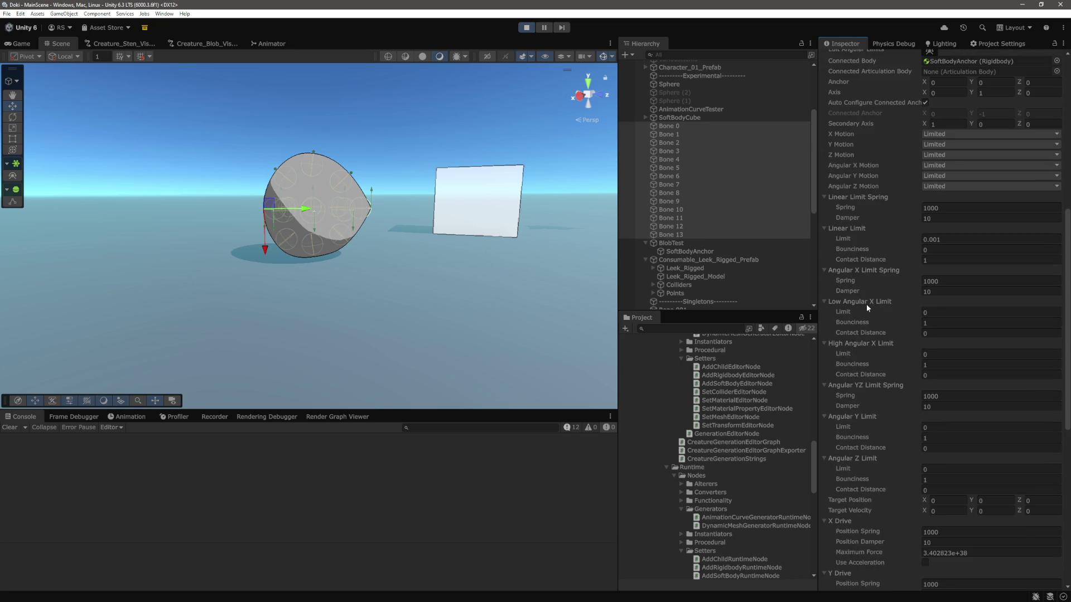
pyautogui.scroll(-7, 850, 248)
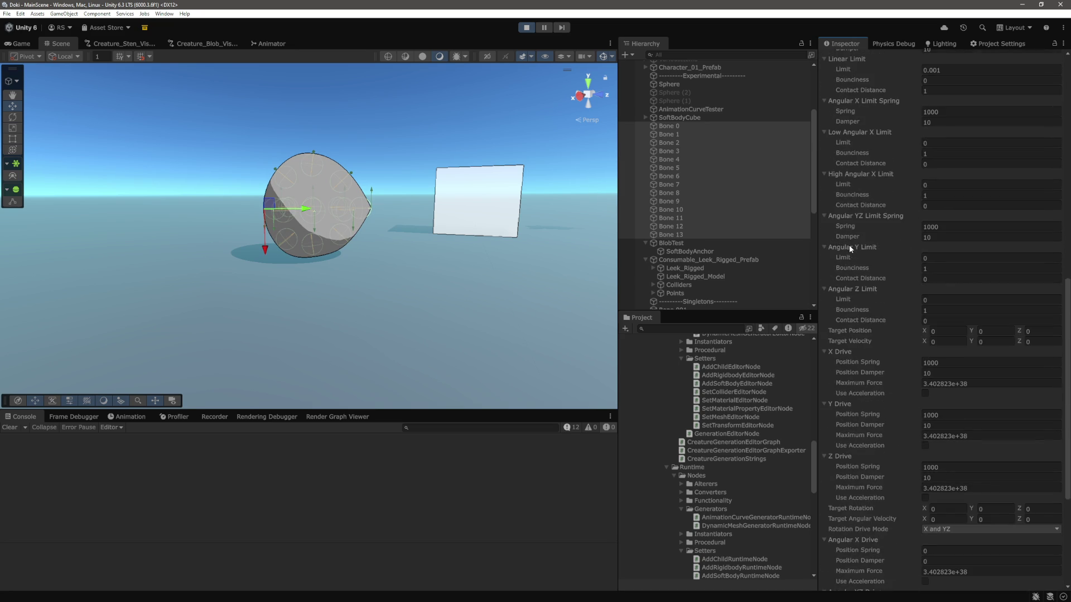
pyautogui.scroll(-5, 850, 248)
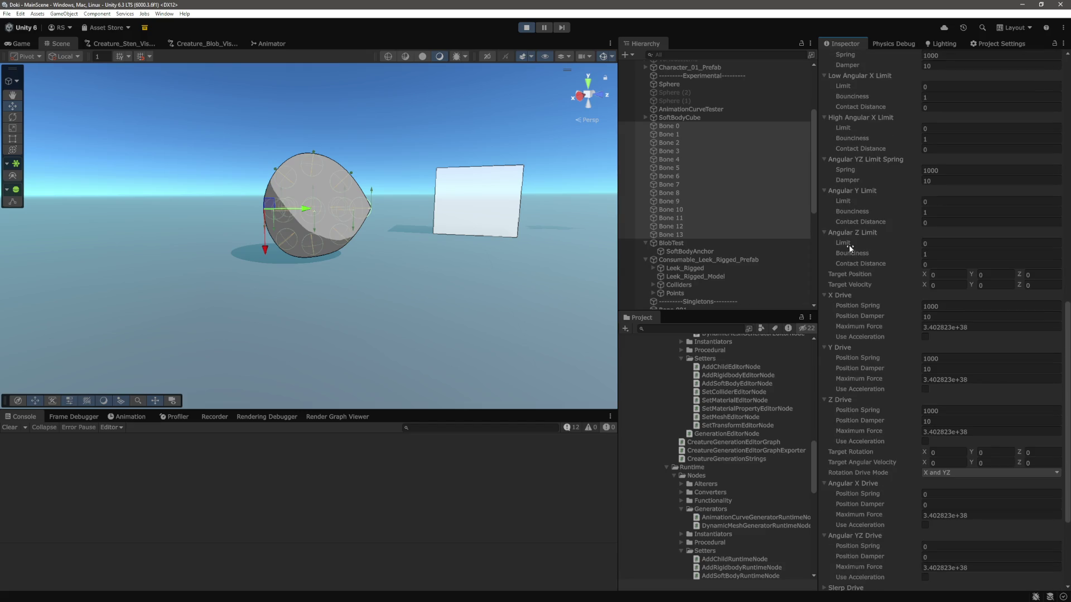
pyautogui.scroll(-4, 849, 245)
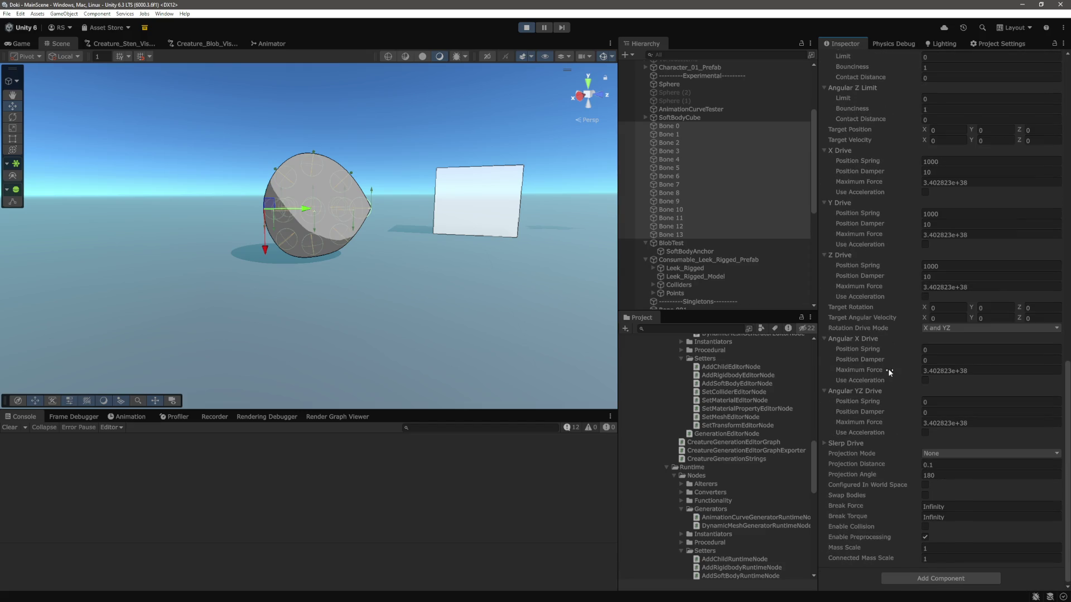
pyautogui.scroll(15, 890, 372)
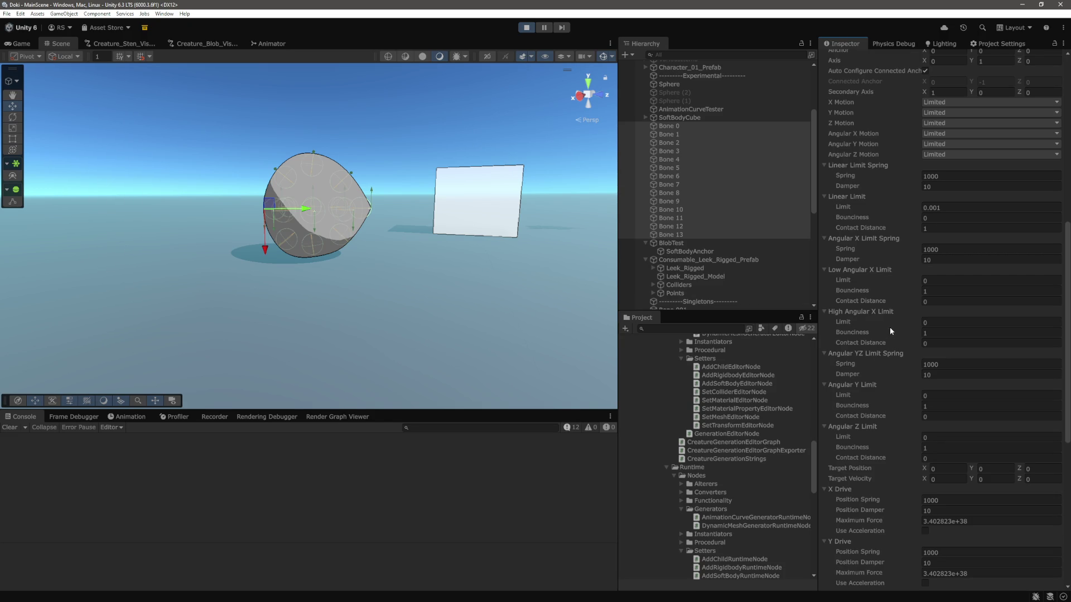
pyautogui.scroll(3, 889, 327)
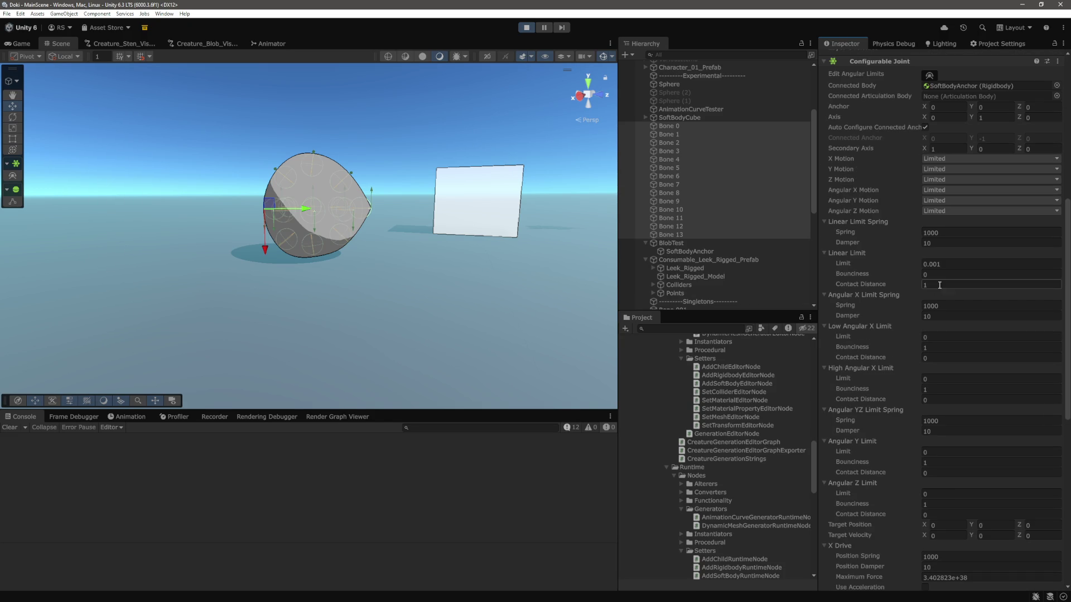
pyautogui.write('0')
pyautogui.click(319, 243)
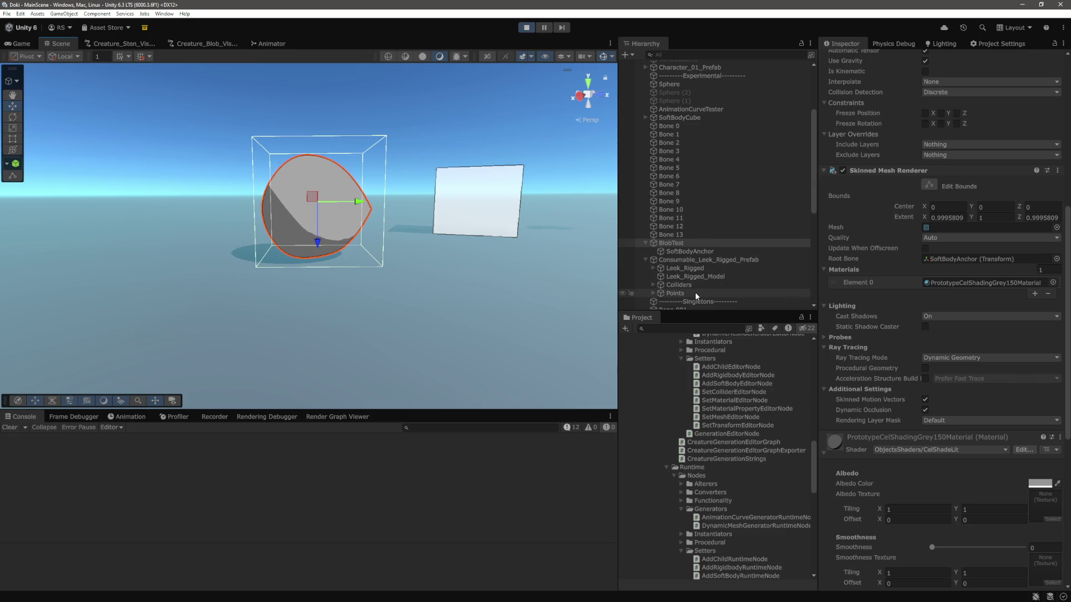
pyautogui.click(687, 252)
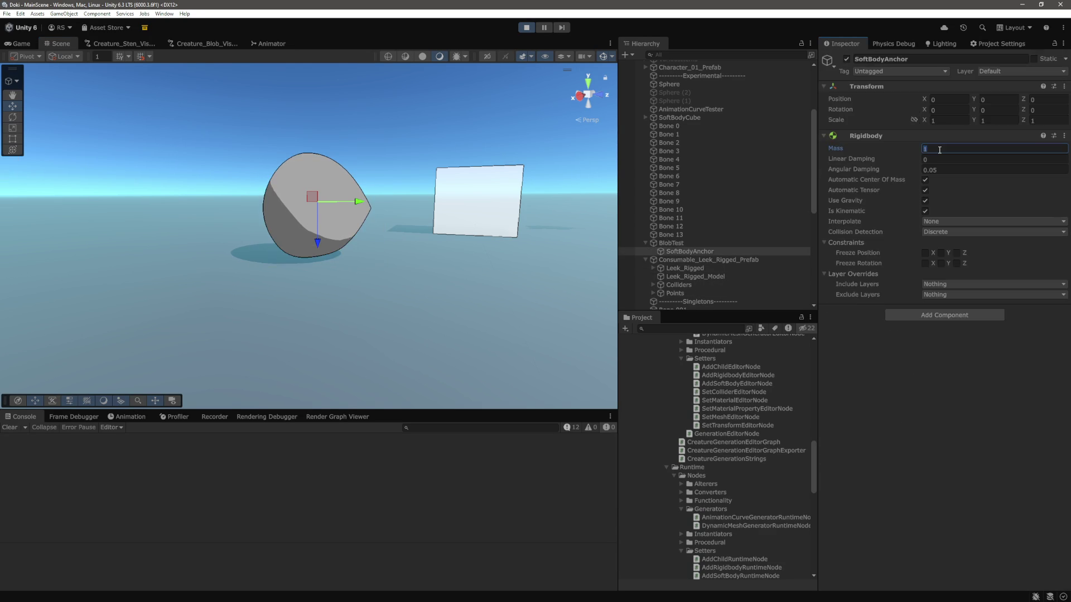
pyautogui.click(939, 150)
pyautogui.write('100')
pyautogui.click(335, 214)
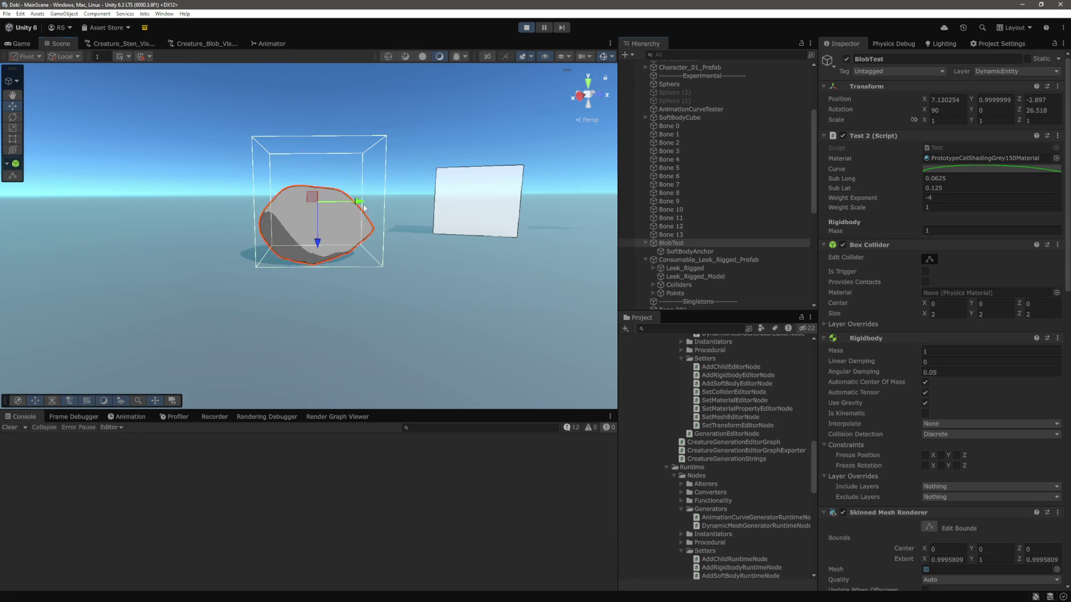
pyautogui.moveTo(364, 208); pyautogui.dragTo(339, 214)
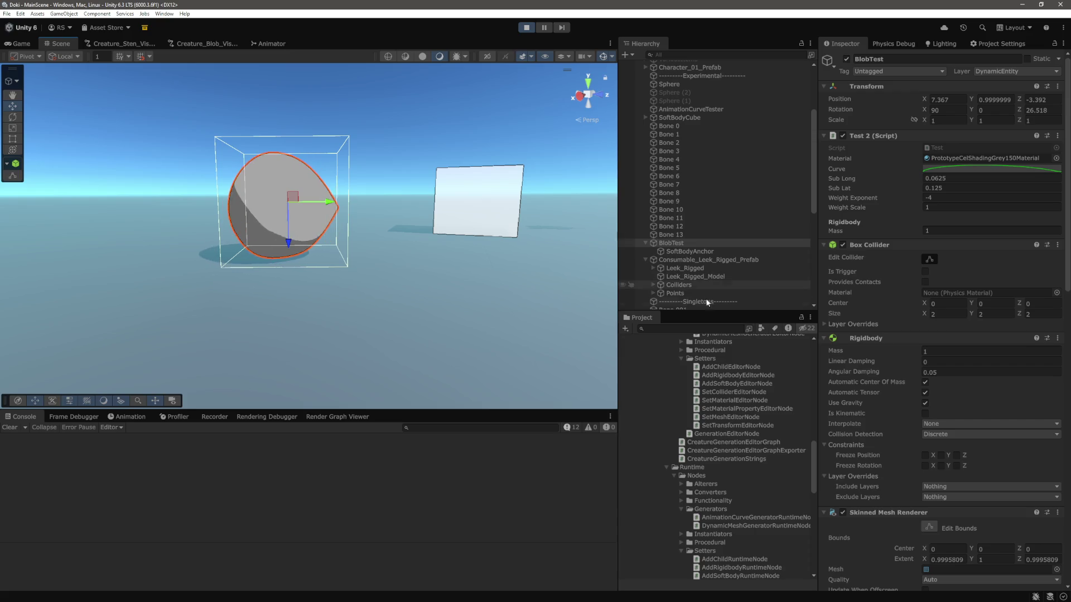
pyautogui.moveTo(545, 293); pyautogui.dragTo(443, 255)
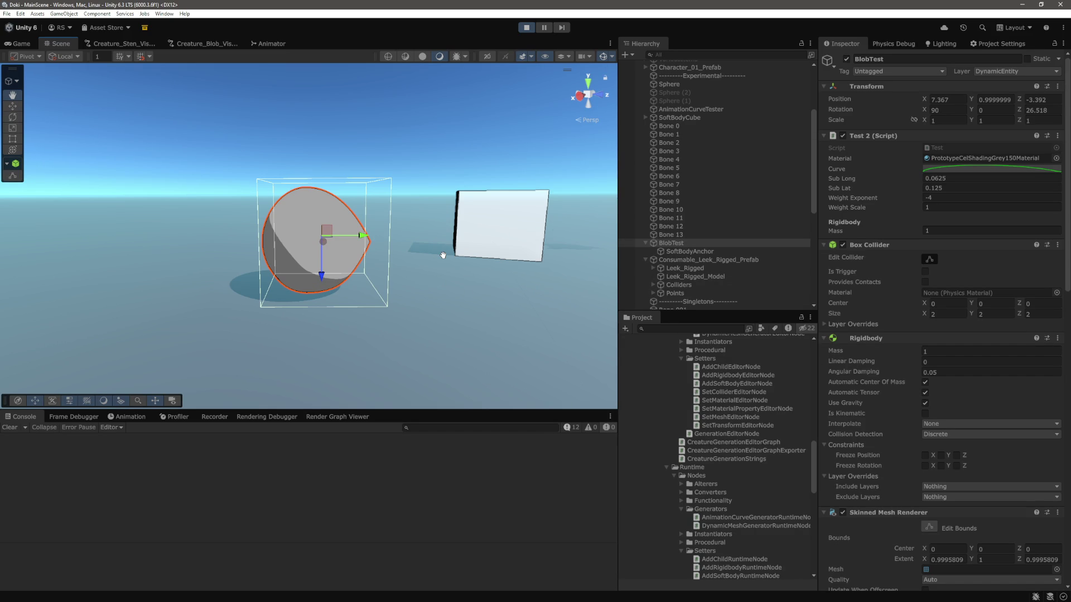
pyautogui.scroll(3, 443, 255)
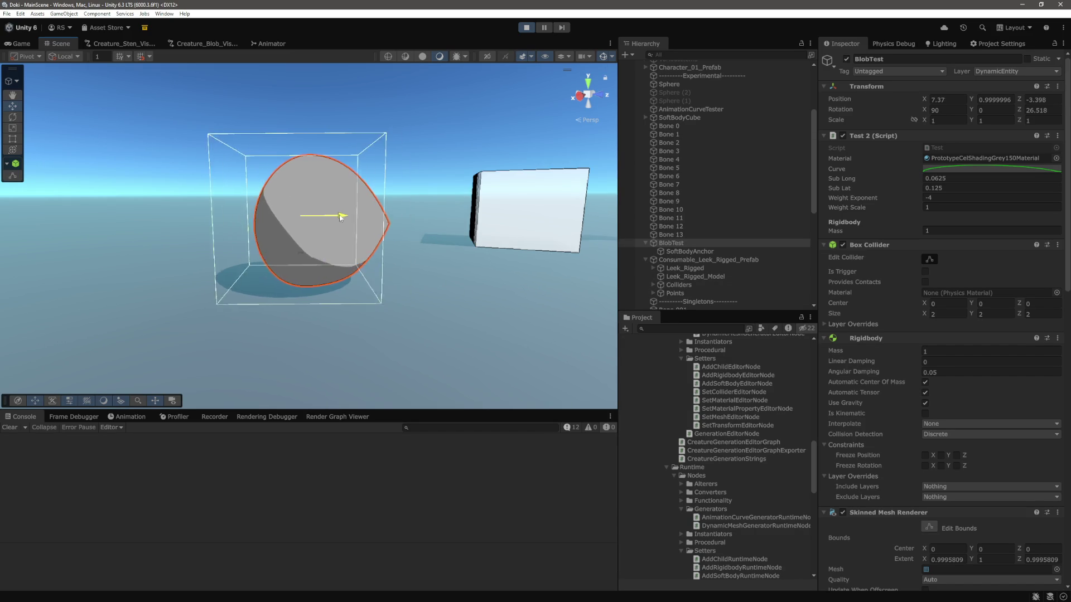
pyautogui.moveTo(380, 226); pyautogui.dragTo(376, 228)
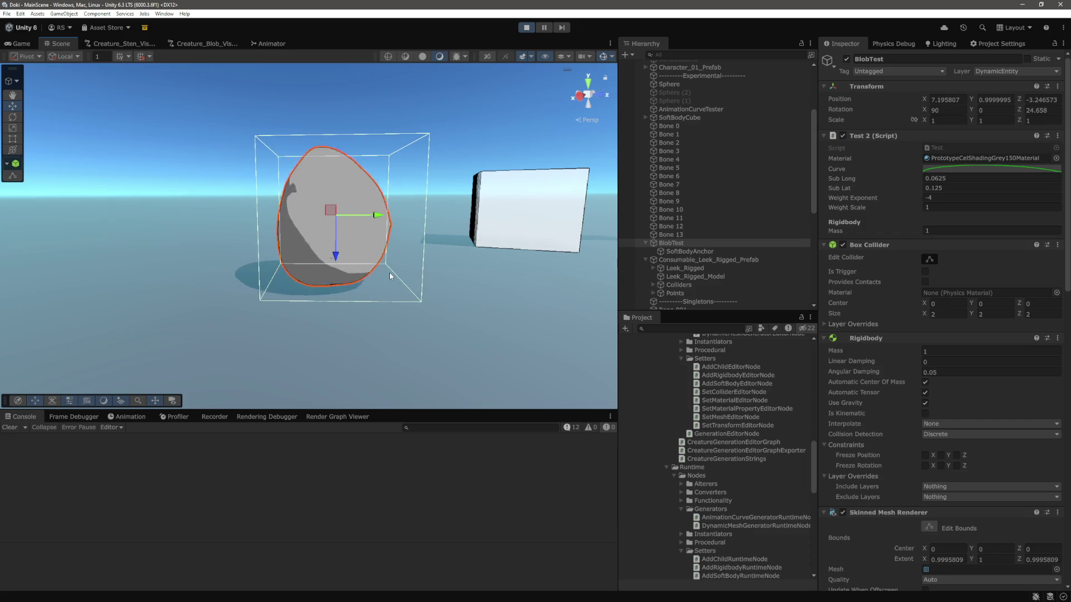
# Step: Select Bone 0–Bone 13, review their Configurable Joint limits, and switch to Chrome
pyautogui.click(671, 234)
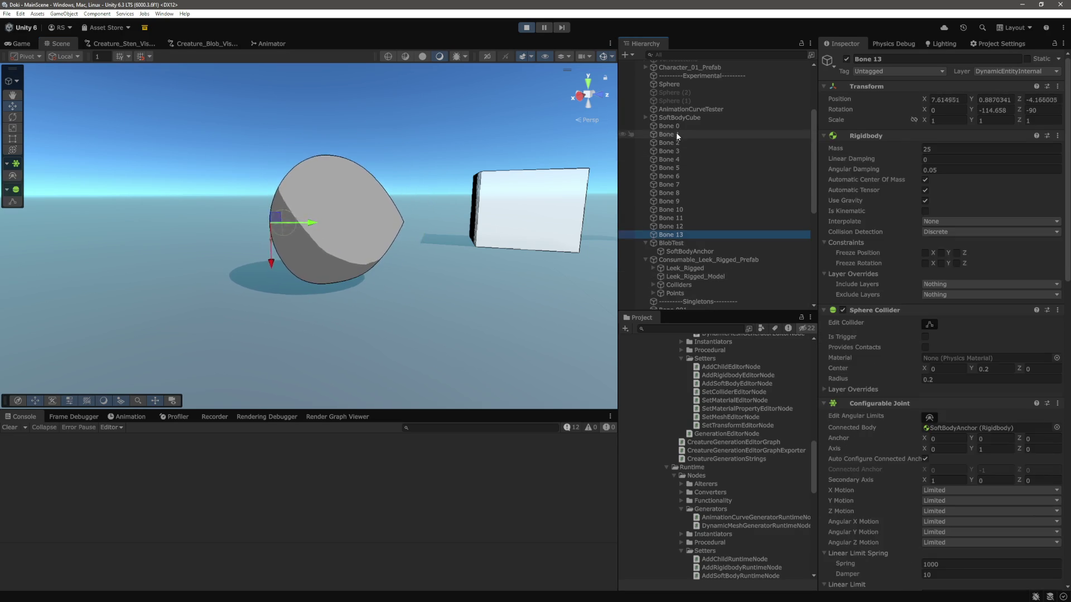
pyautogui.keyDown('shift'); pyautogui.click(676, 128); pyautogui.keyUp('shift')
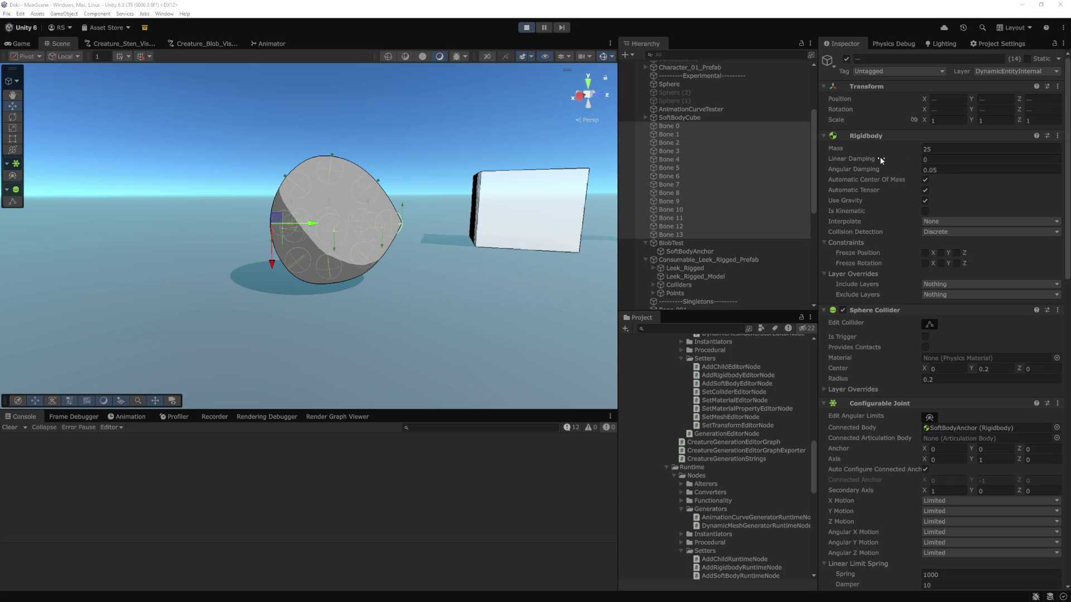
pyautogui.scroll(-10, 887, 270)
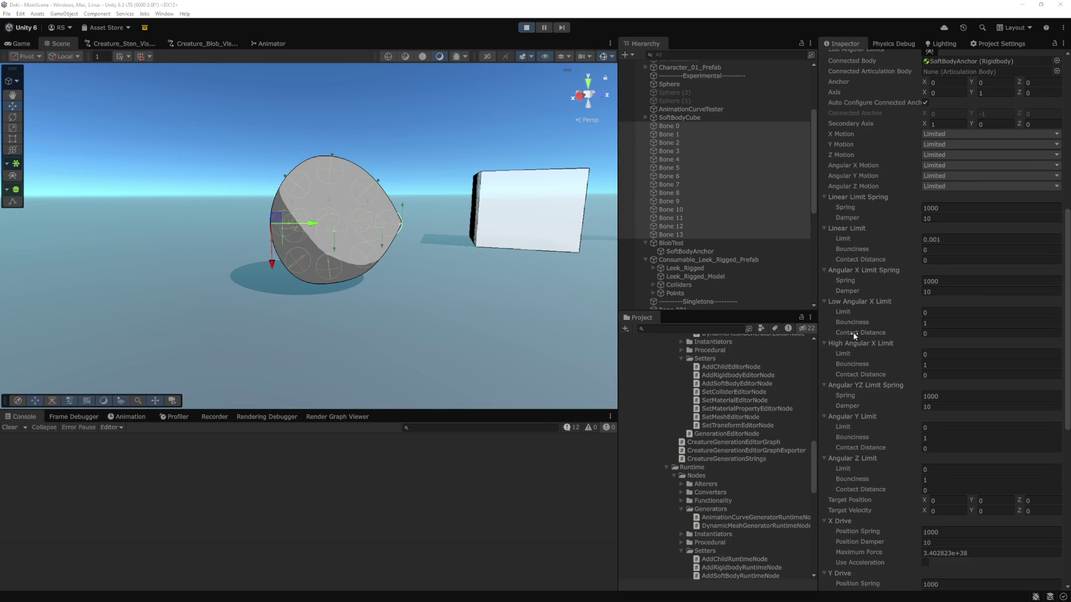
pyautogui.scroll(1, 861, 391)
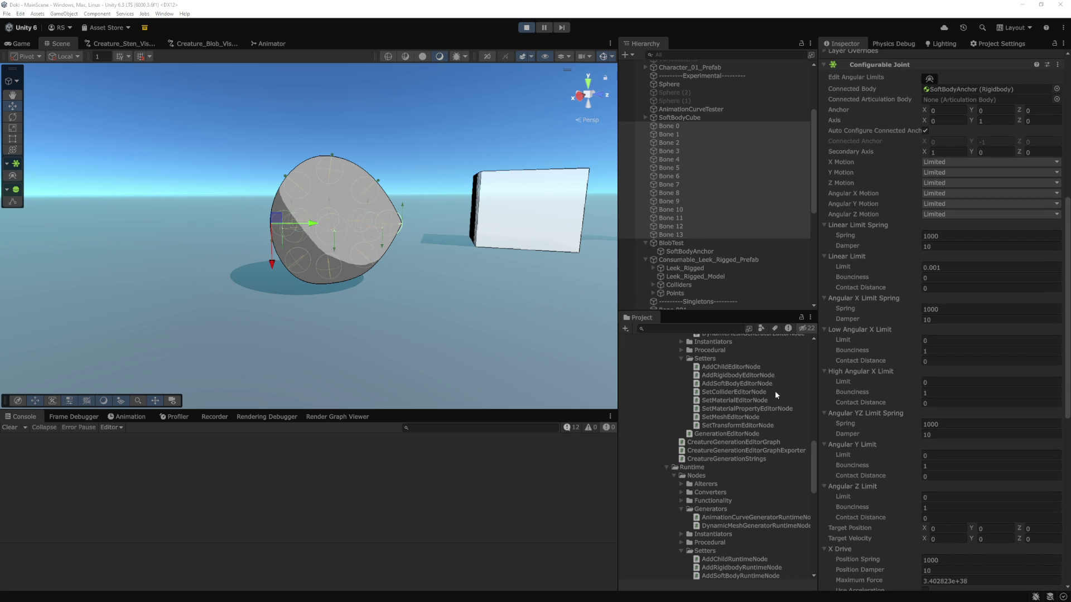
pyautogui.hotkey('alt', 'Tab')
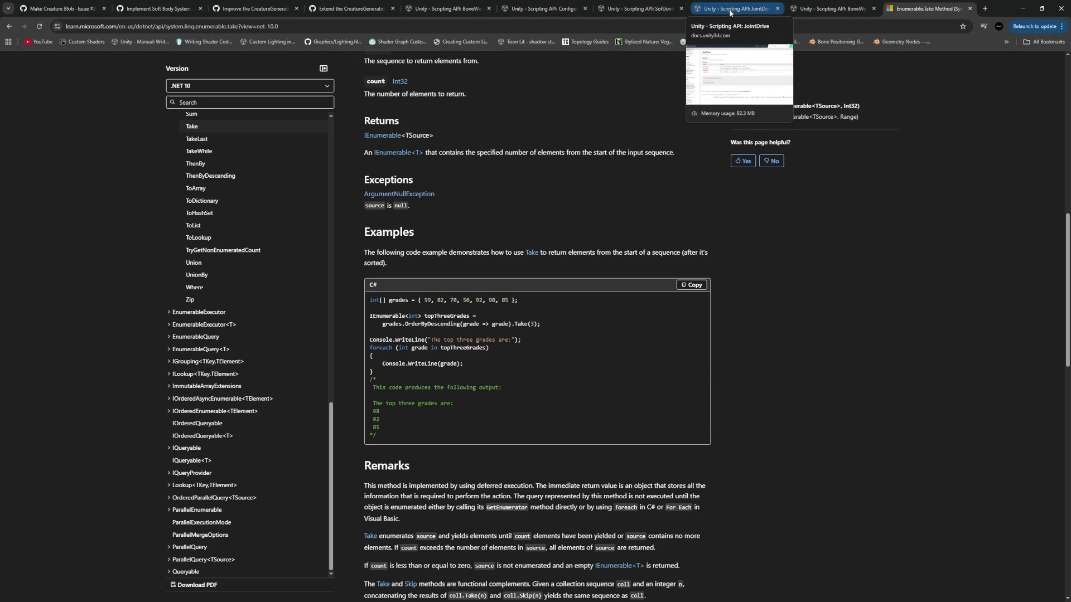
# Step: Open the ConfigurableJoint scripting reference and highlight the angularYLimit description
pyautogui.click(565, 10)
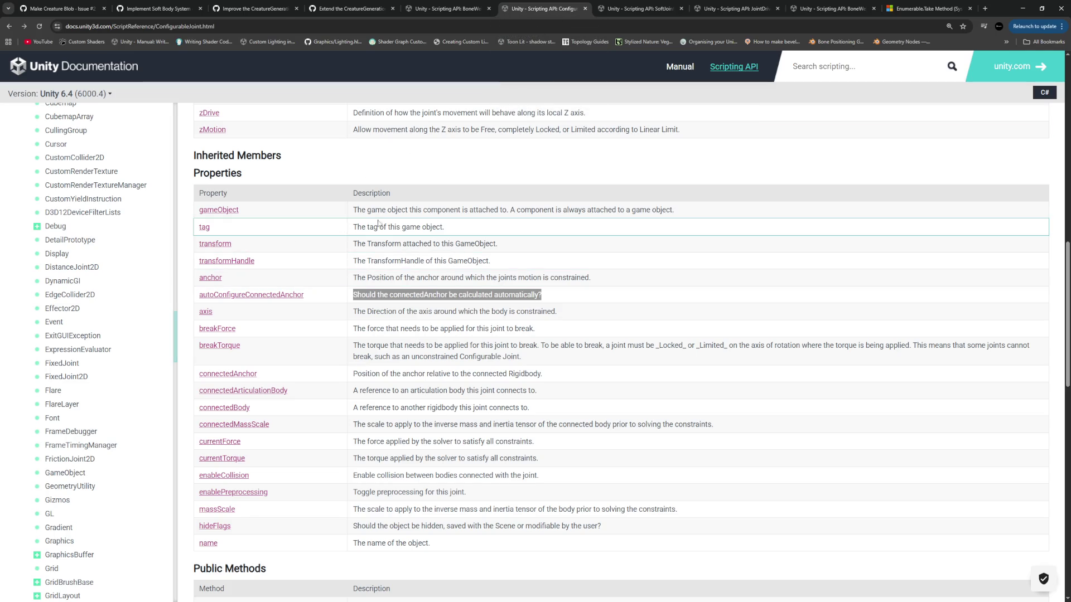
pyautogui.scroll(10, 385, 288)
pyautogui.scroll(-1, 385, 289)
pyautogui.scroll(-1, 385, 288)
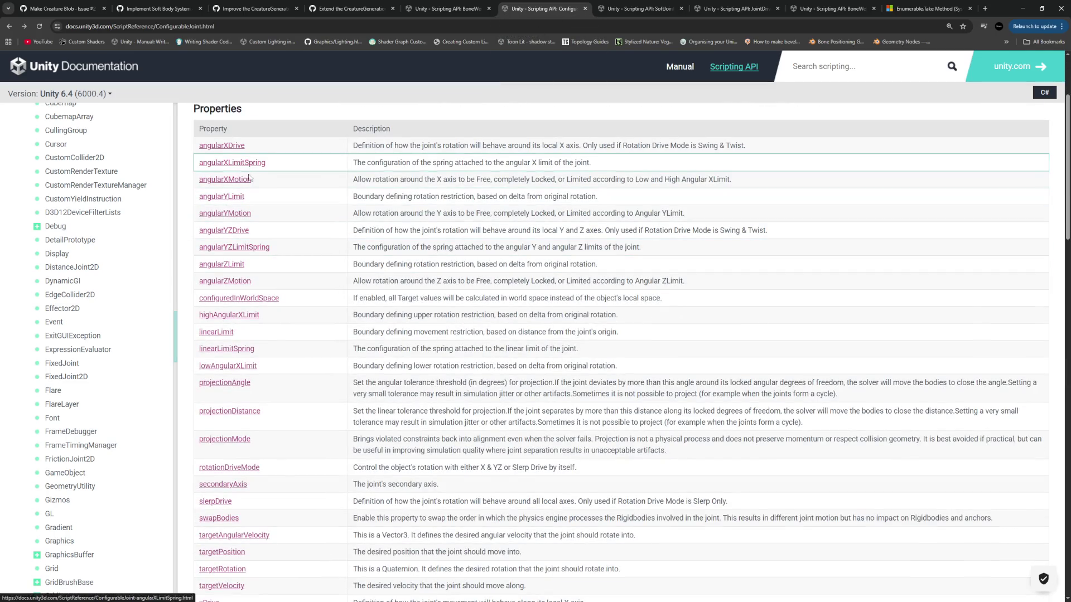
pyautogui.moveTo(362, 197)
pyautogui.mouseDown()
pyautogui.moveTo(592, 197)
pyautogui.moveTo(355, 198)
pyautogui.mouseUp()
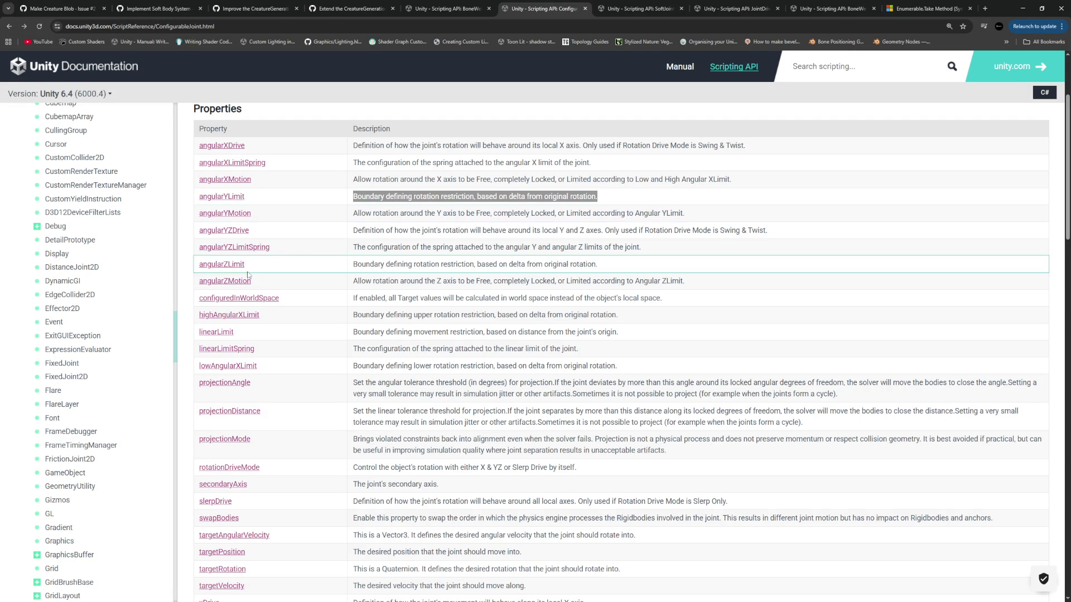
# Step: Find and highlight the linearLimit description, then follow its reference link
pyautogui.scroll(-3, 286, 206)
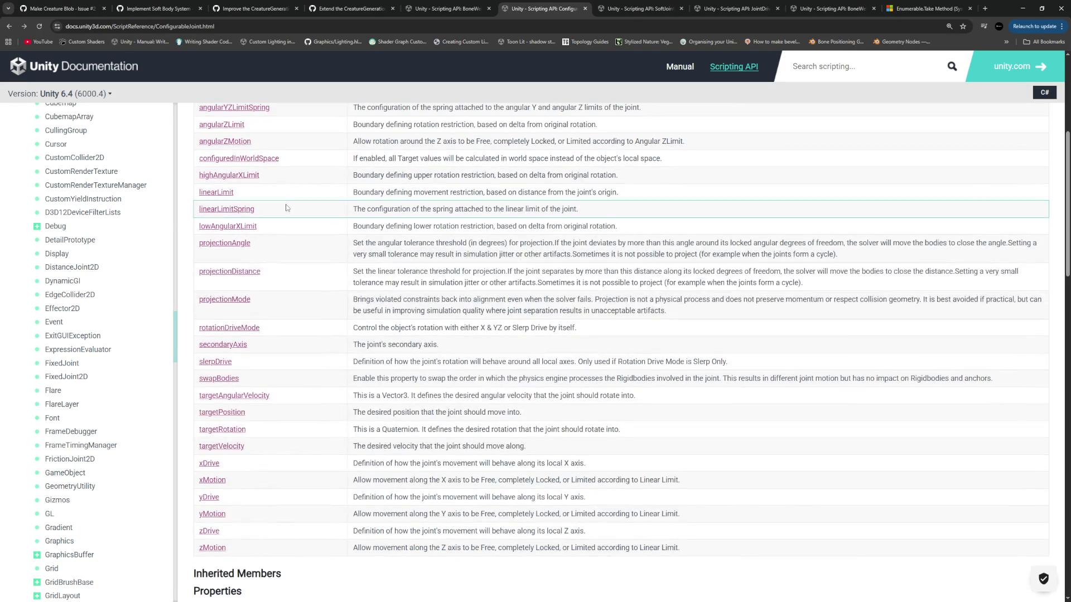
pyautogui.scroll(-7, 285, 207)
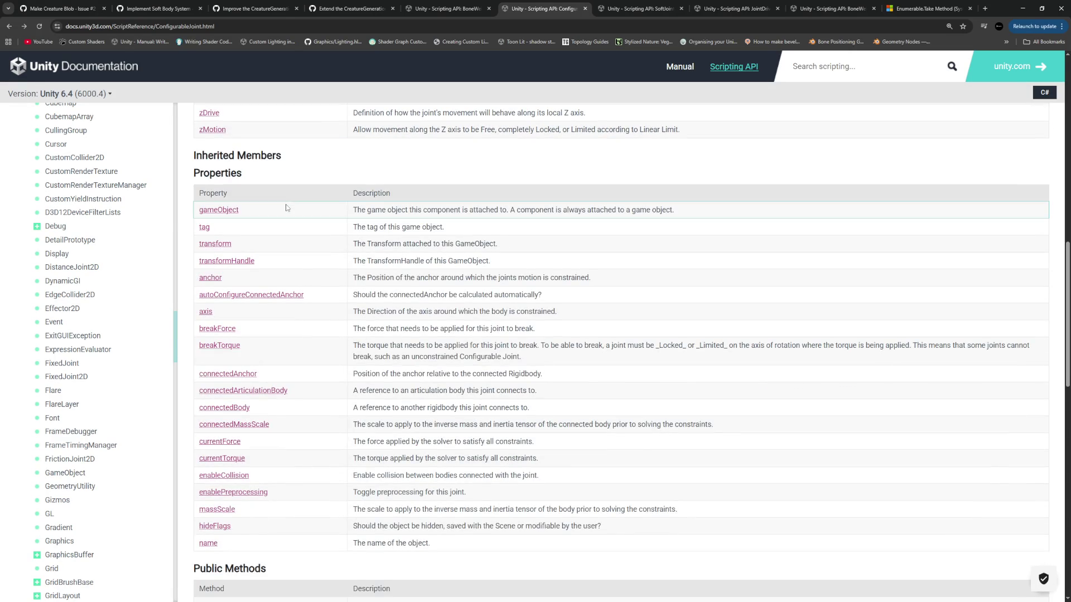
pyautogui.scroll(-3, 224, 218)
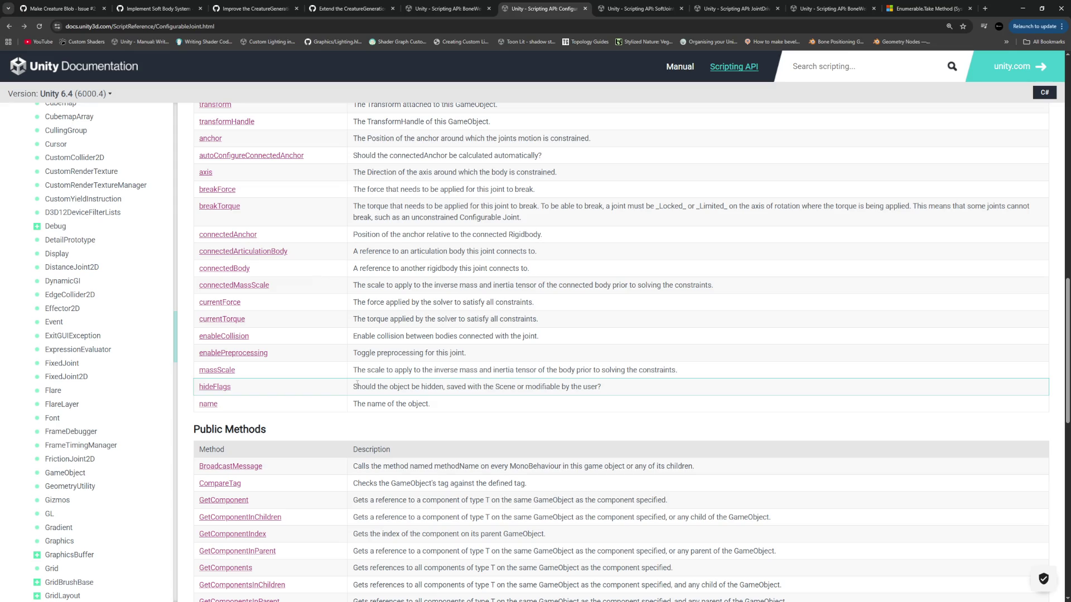
pyautogui.scroll(3, 357, 383)
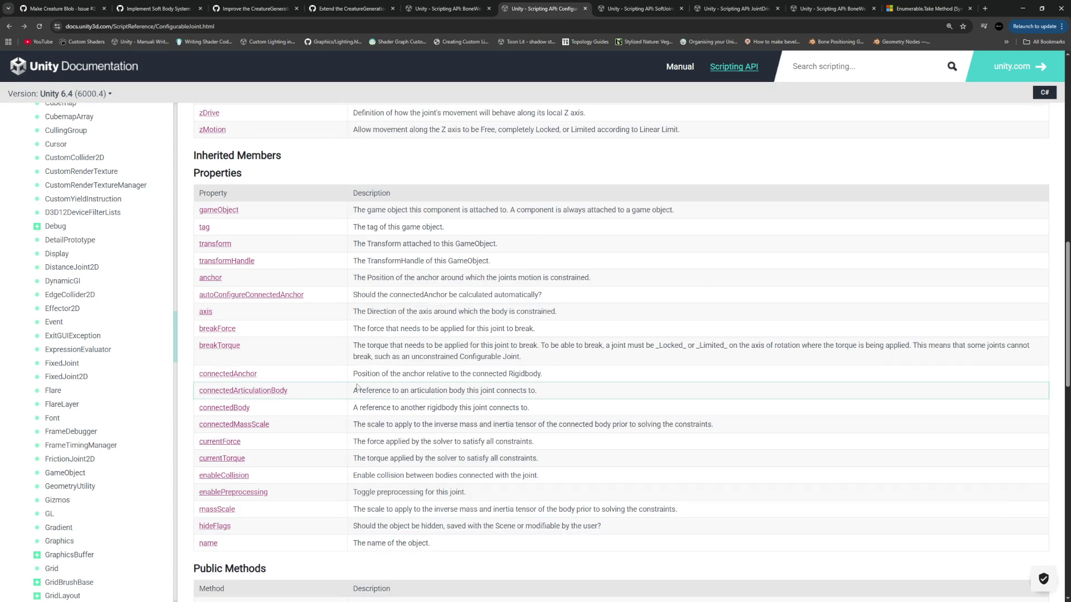
pyautogui.scroll(3, 357, 387)
pyautogui.scroll(2, 358, 387)
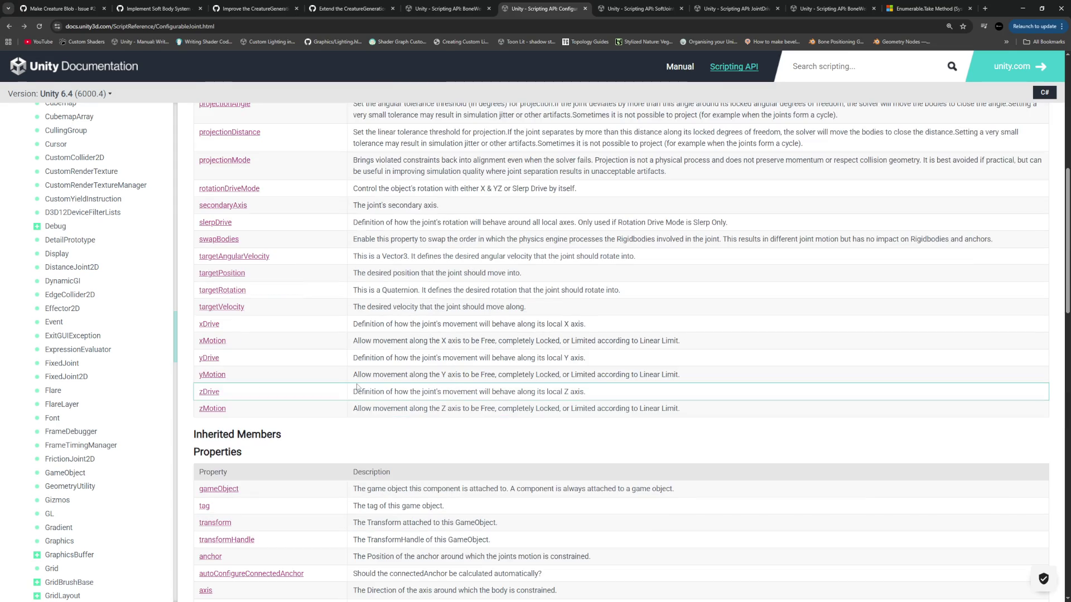
pyautogui.scroll(2, 357, 387)
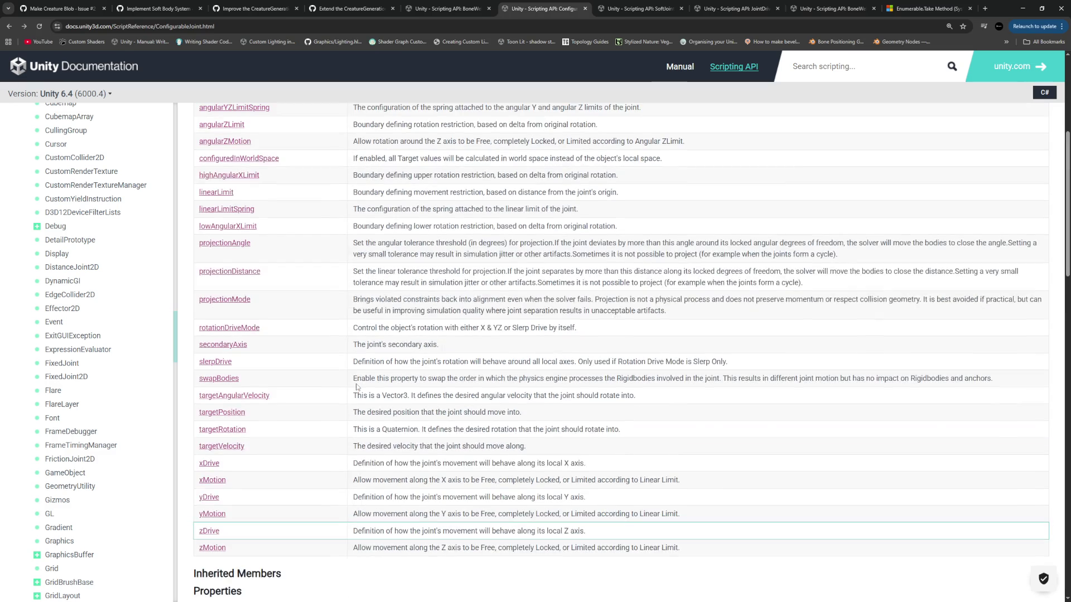
pyautogui.scroll(2, 379, 335)
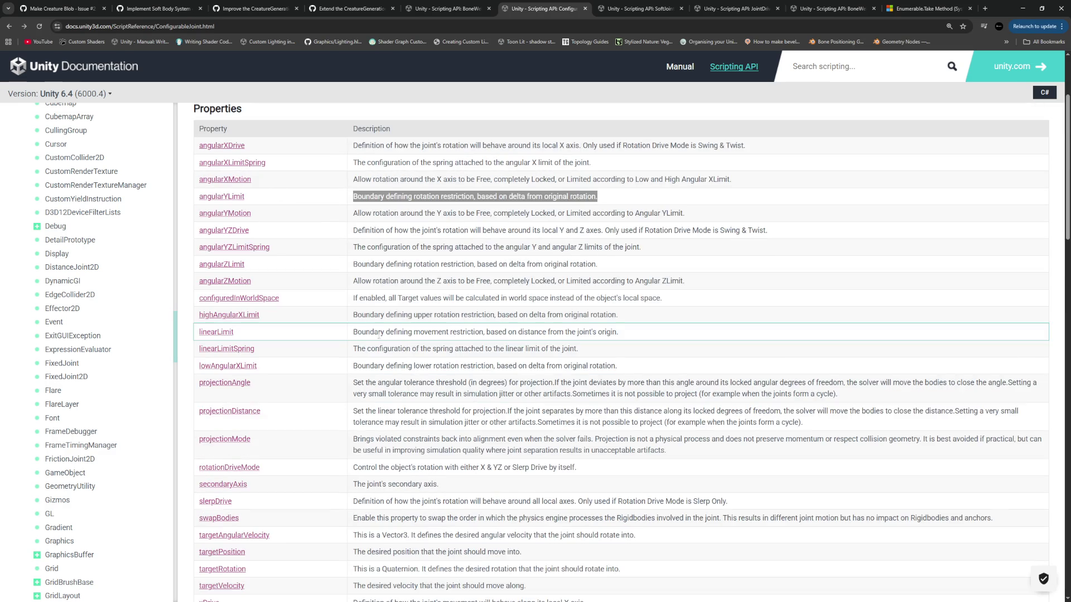
pyautogui.moveTo(623, 335); pyautogui.dragTo(352, 333)
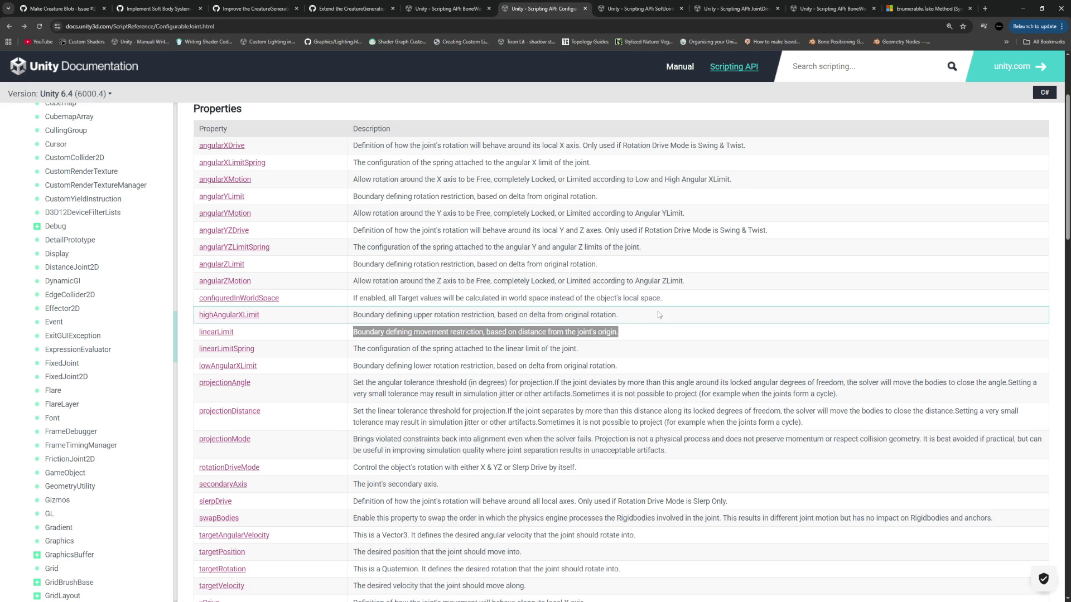
pyautogui.click(225, 332)
# Step: Open the SoftJointLimit page and read the bounciness, contactDistance and limit descriptions
pyautogui.click(237, 180)
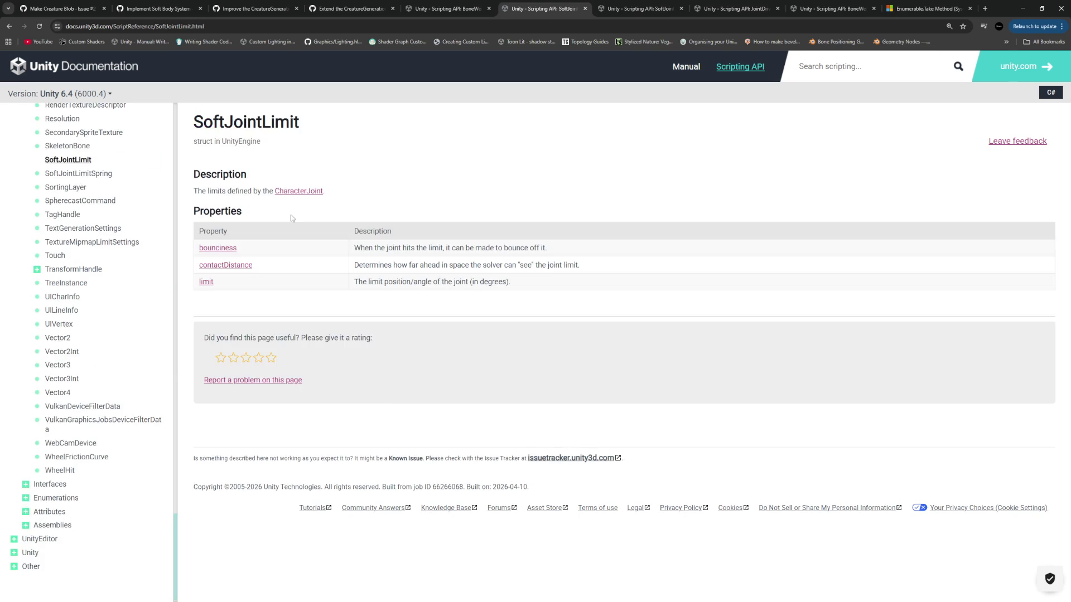
pyautogui.moveTo(353, 248); pyautogui.dragTo(556, 251)
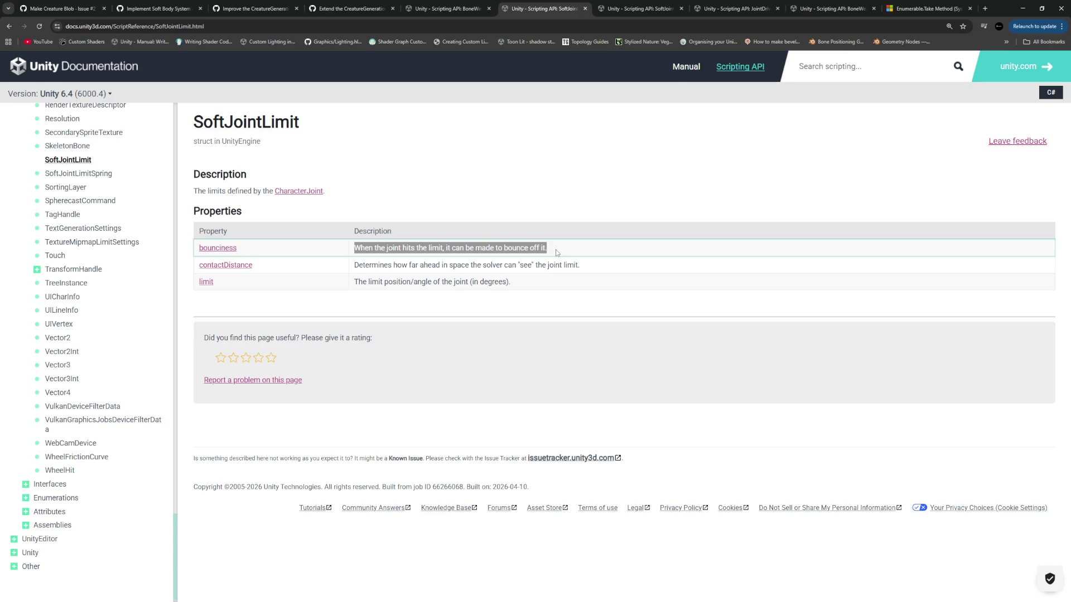
pyautogui.click(556, 249)
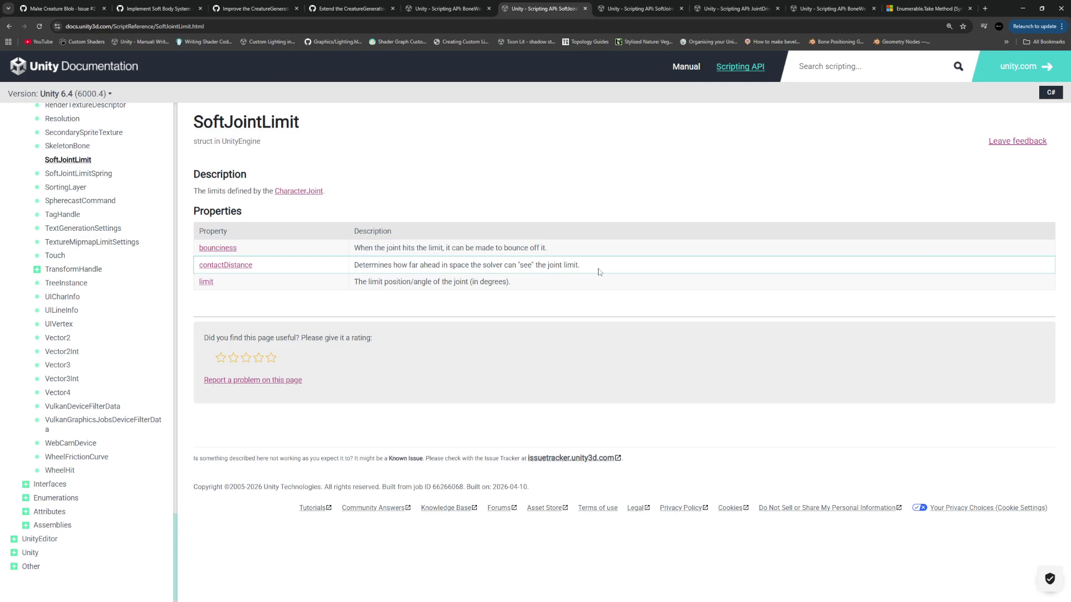
pyautogui.moveTo(600, 272); pyautogui.dragTo(355, 263)
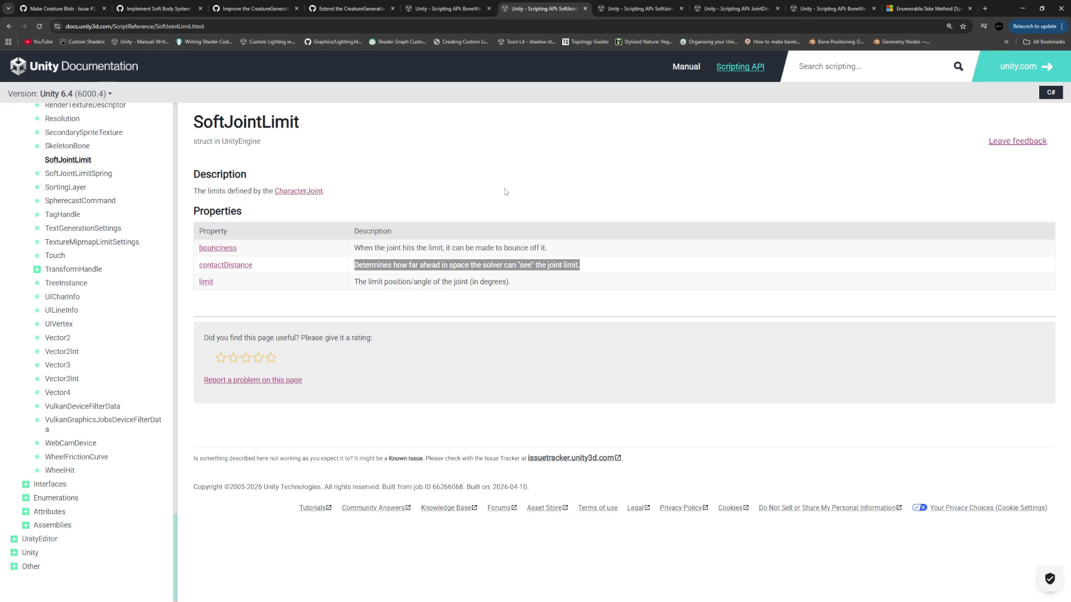
pyautogui.moveTo(511, 281); pyautogui.dragTo(354, 282)
pyautogui.moveTo(576, 265); pyautogui.dragTo(372, 265)
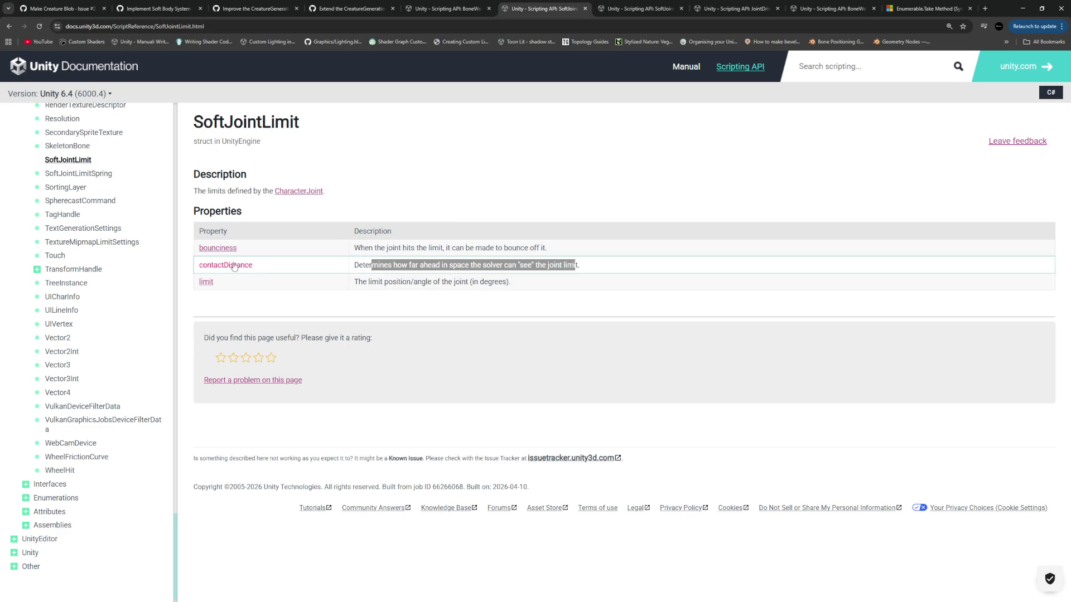
# Step: Open the contactDistance page and read how low and high values affect jitter
pyautogui.click(225, 265)
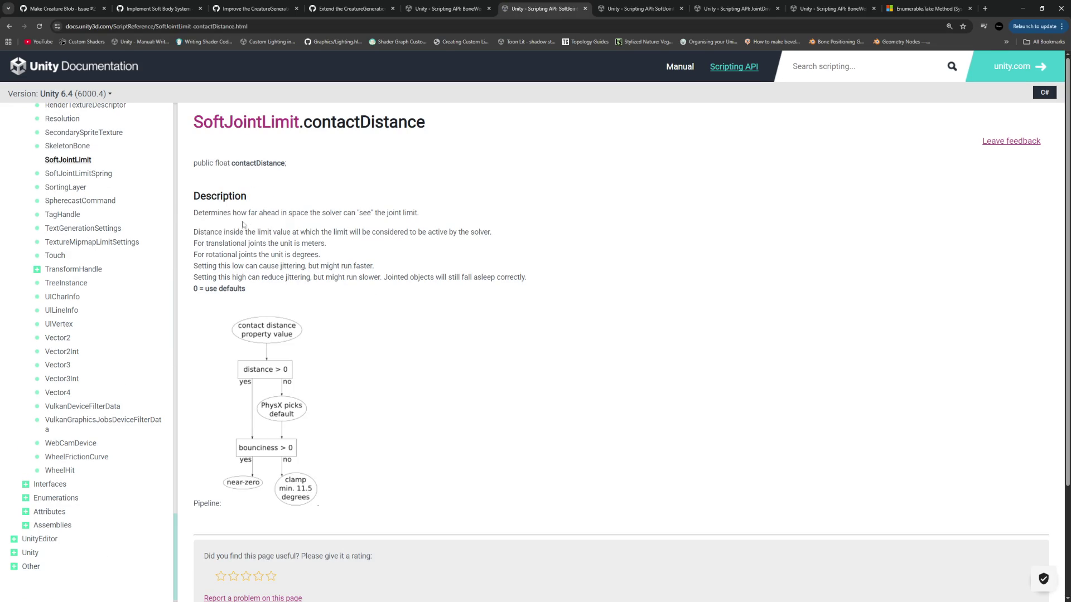
pyautogui.moveTo(194, 232); pyautogui.dragTo(351, 236)
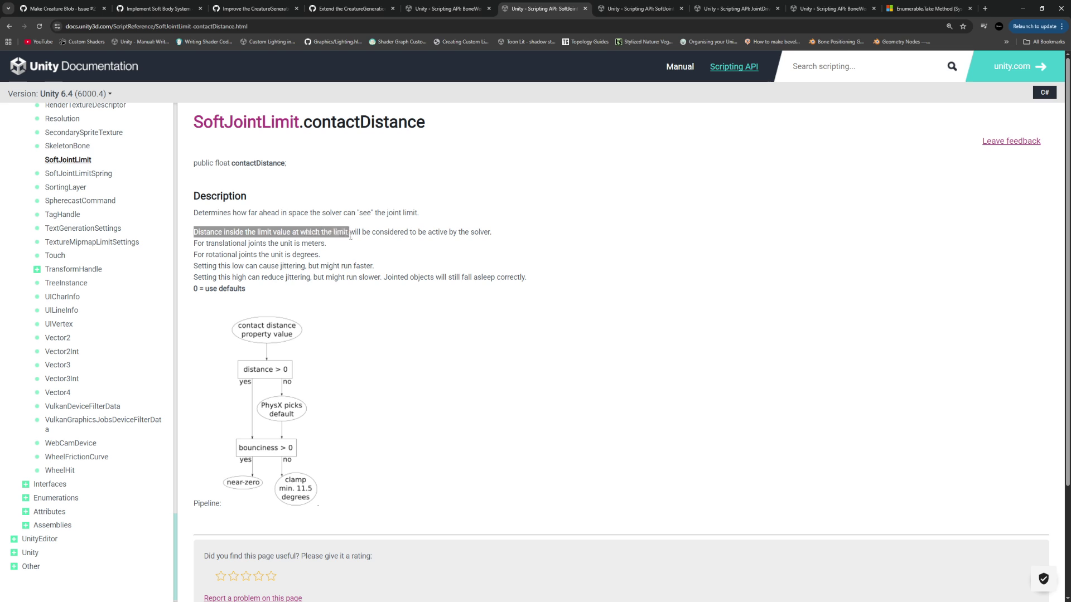
pyautogui.moveTo(216, 244); pyautogui.dragTo(317, 244)
pyautogui.click(220, 253)
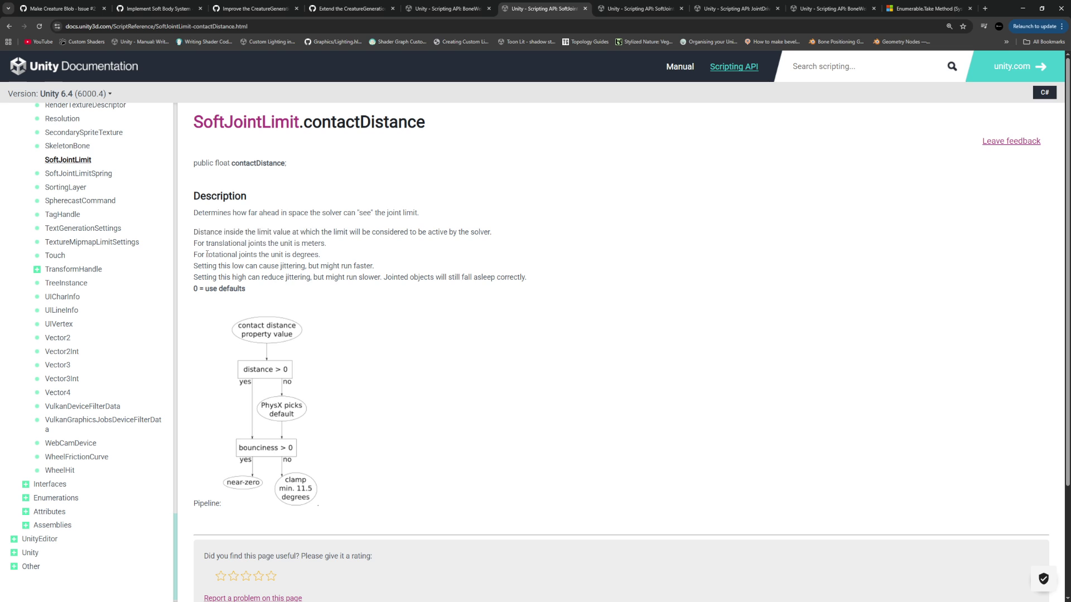
pyautogui.moveTo(207, 265); pyautogui.dragTo(361, 266)
pyautogui.click(228, 269)
pyautogui.moveTo(204, 277); pyautogui.dragTo(521, 283)
pyautogui.click(347, 269)
pyautogui.scroll(-3, 347, 269)
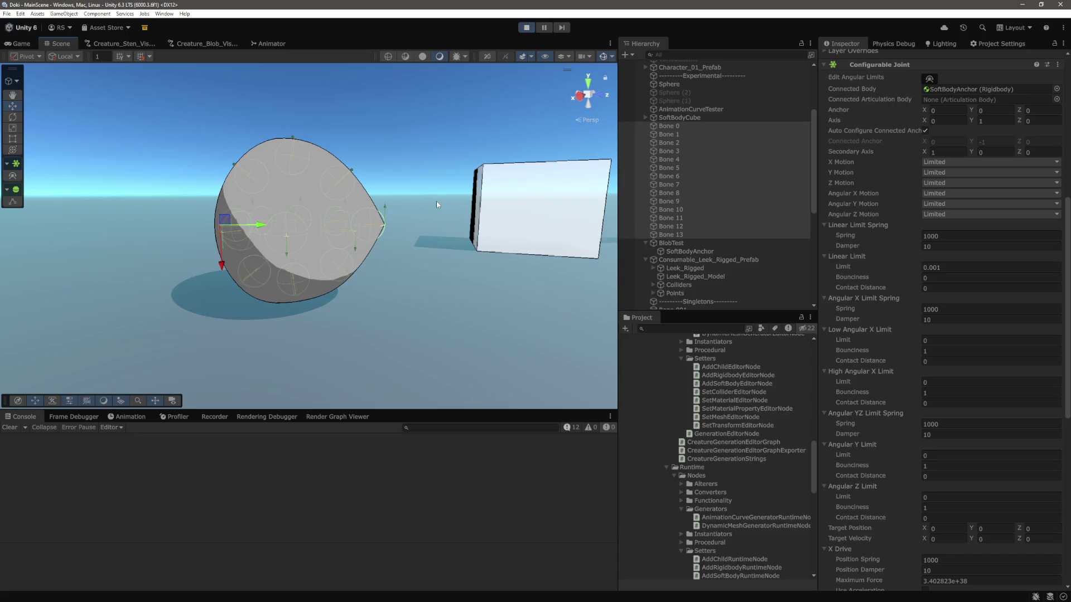
# Step: Set Bone 0–Bone 13's Linear Limit Contact Distance to 10
pyautogui.click(671, 243)
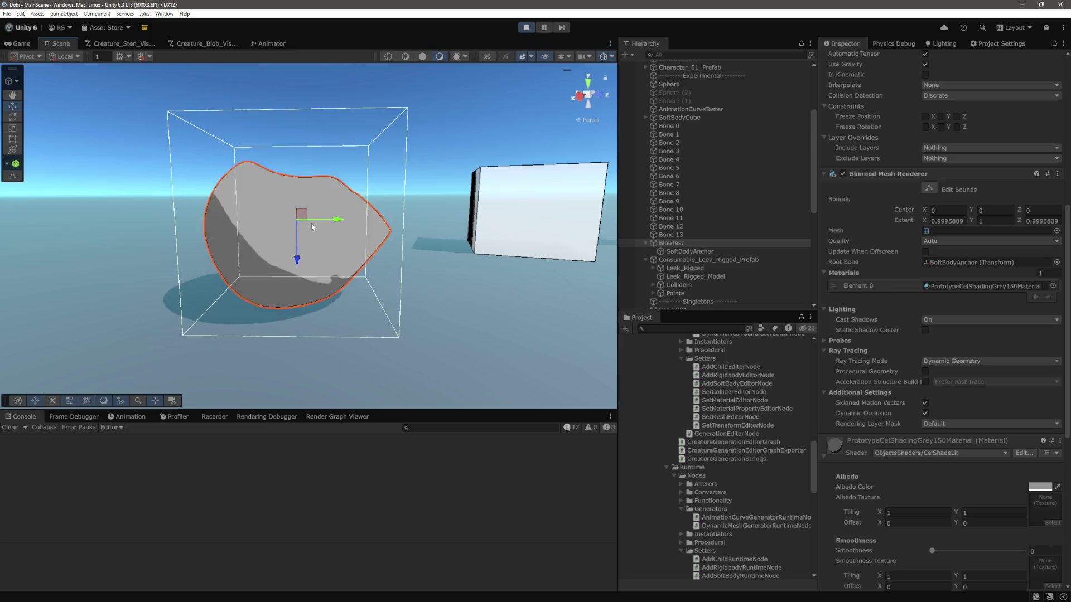
pyautogui.click(692, 235)
pyautogui.keyDown('shift'); pyautogui.click(702, 129); pyautogui.keyUp('shift')
pyautogui.click(948, 289)
pyautogui.write('10')
pyautogui.press('Tab')
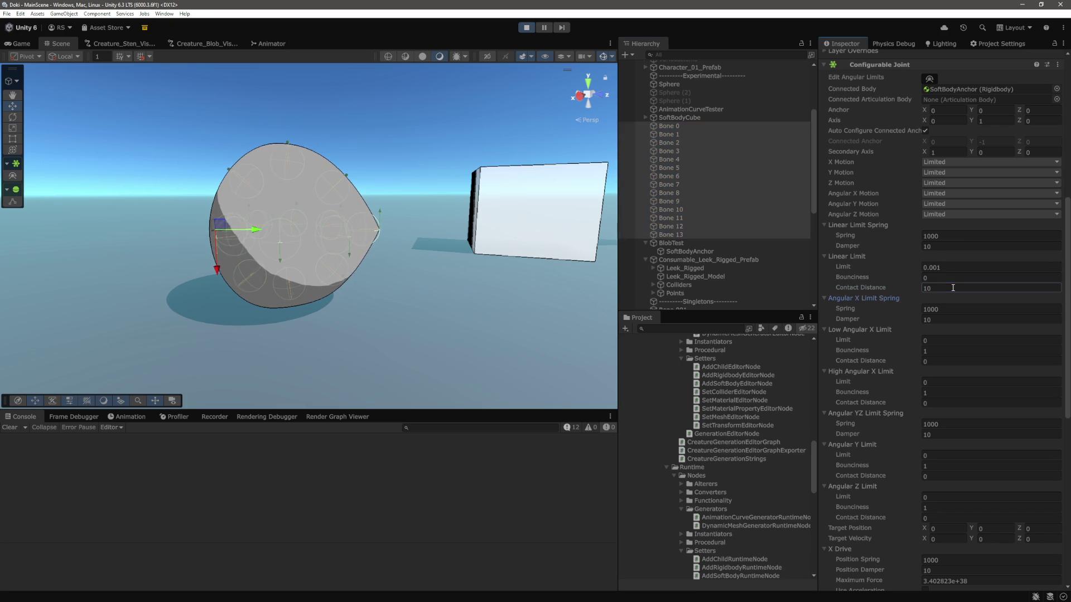
# Step: Select the blob and drag it sideways to test its jiggle
pyautogui.click(686, 118)
pyautogui.click(671, 243)
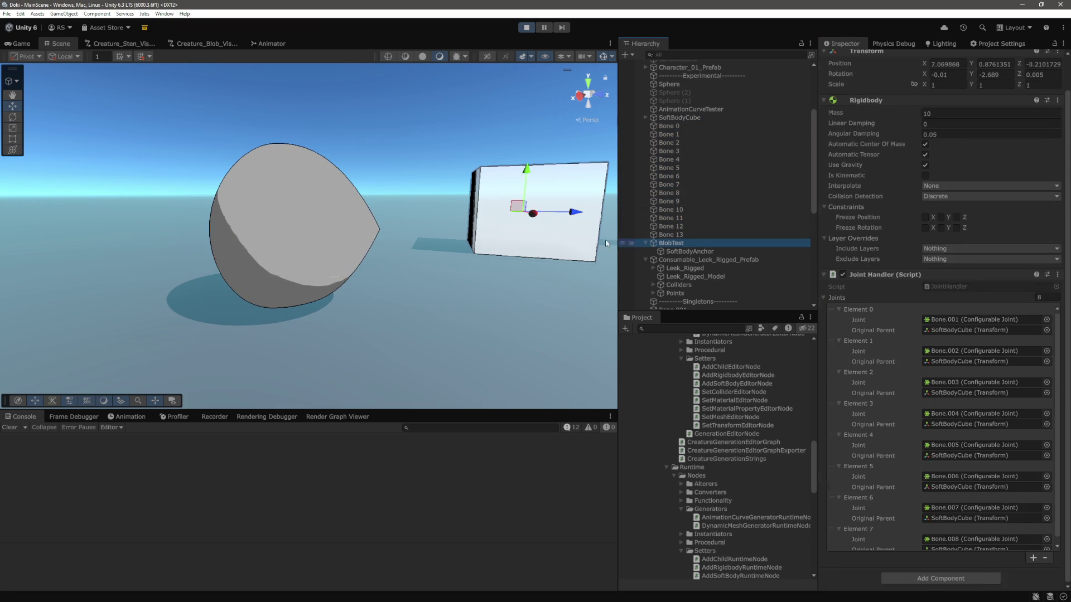
pyautogui.click(324, 251)
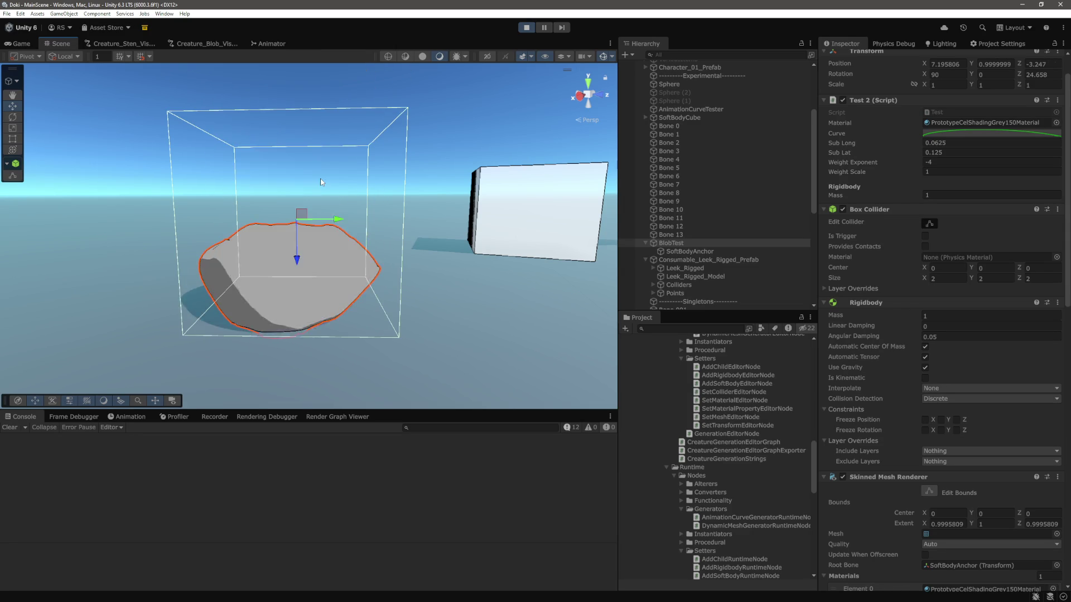
pyautogui.moveTo(340, 220)
pyautogui.mouseDown()
pyautogui.moveTo(243, 215)
pyautogui.moveTo(329, 233)
pyautogui.moveTo(420, 230)
pyautogui.mouseUp()
# Step: Select Bone 0–Bone 13 and set their Linear Limit Contact Distance to 0
pyautogui.click(669, 127)
pyautogui.keyDown('shift'); pyautogui.click(671, 235); pyautogui.keyUp('shift')
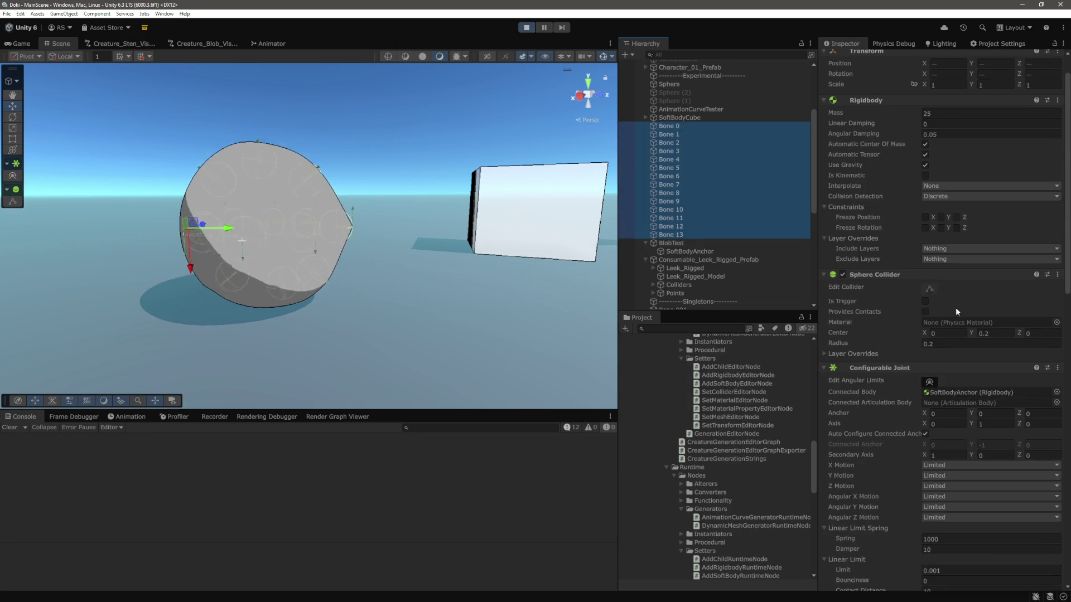
pyautogui.scroll(-10, 955, 307)
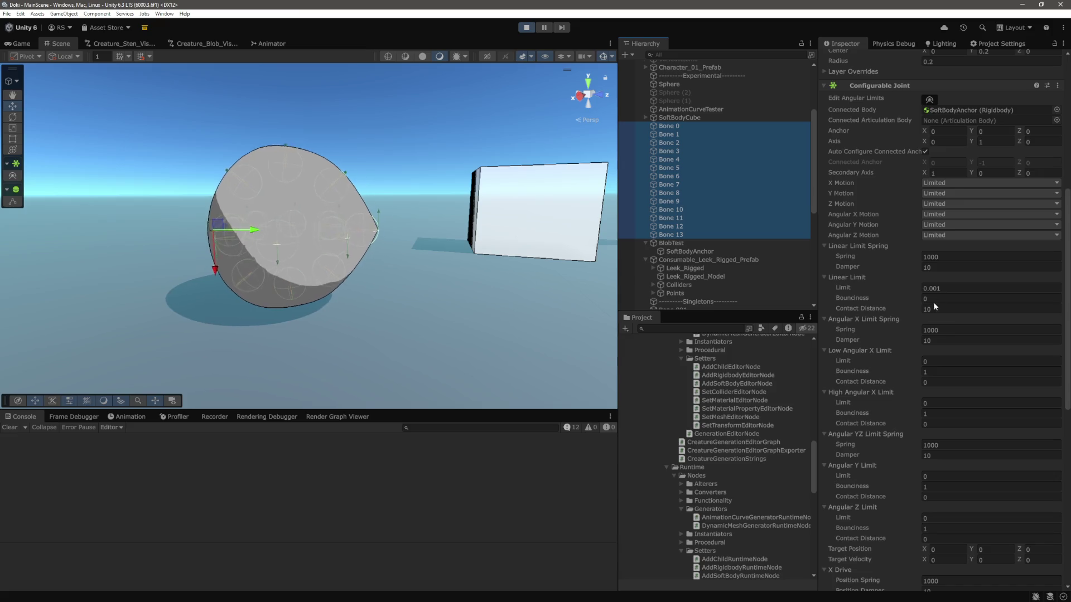
pyautogui.click(947, 309)
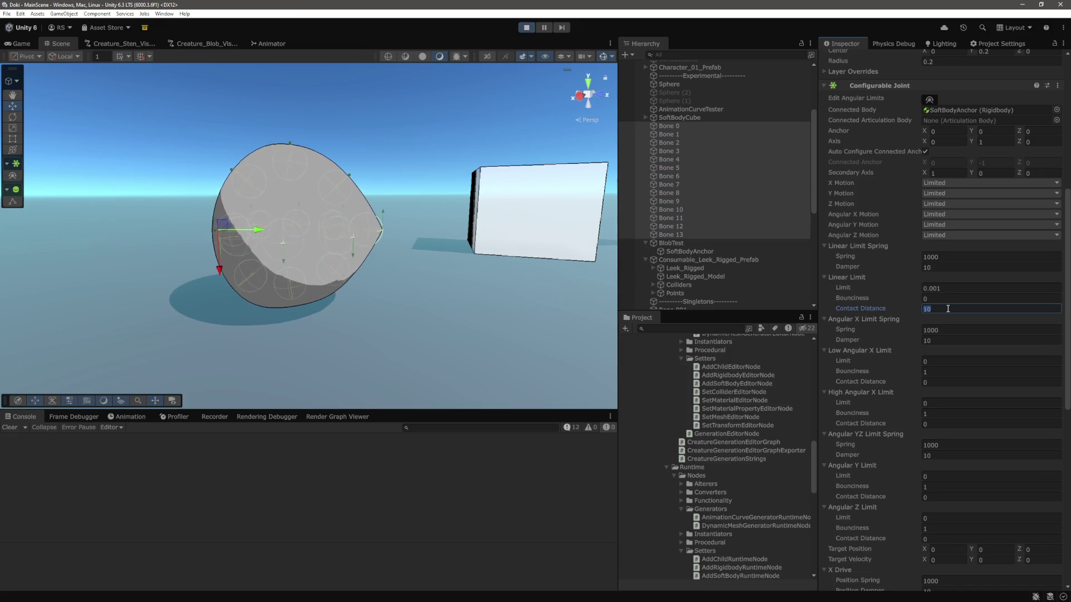
pyautogui.write('0')
pyautogui.press('Tab')
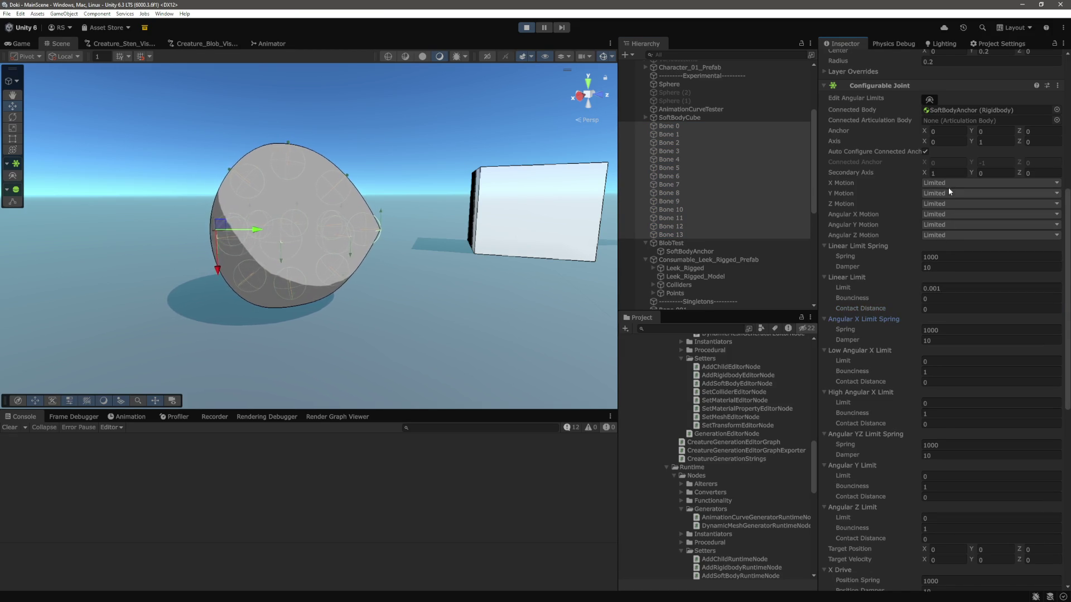
# Step: Set Low Angular X Limit to 10 and High Angular X Limit to 20
pyautogui.scroll(-3, 949, 192)
pyautogui.press('Return')
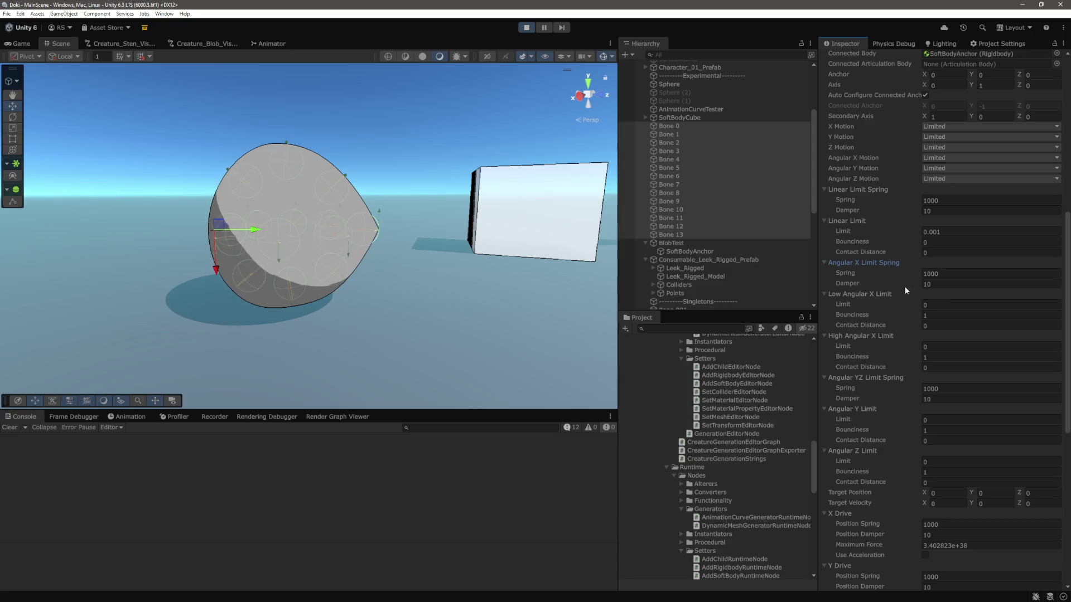
pyautogui.scroll(-2, 854, 293)
pyautogui.click(951, 276)
pyautogui.write('10')
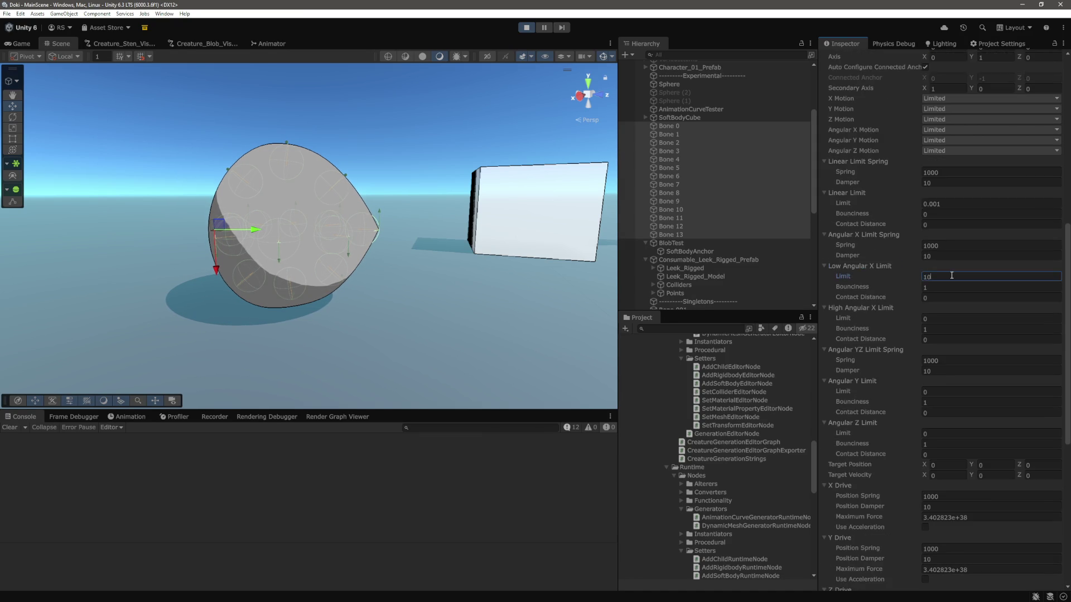
pyautogui.click(937, 319)
pyautogui.write('20')
pyautogui.click(950, 277)
pyautogui.write('10')
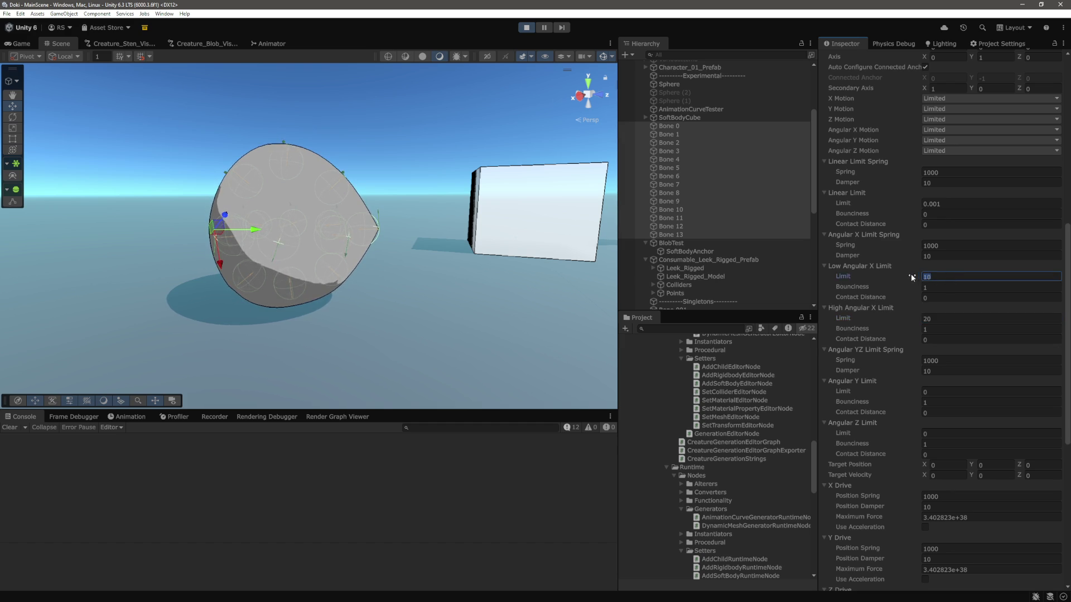
pyautogui.write('10')
# Step: Set the Angular Y Limit to 20 and inspect the deforming blob
pyautogui.scroll(-3, 911, 274)
pyautogui.click(951, 334)
pyautogui.write('20')
pyautogui.press('Tab')
pyautogui.press('Tab')
pyautogui.press('Tab')
pyautogui.write('20')
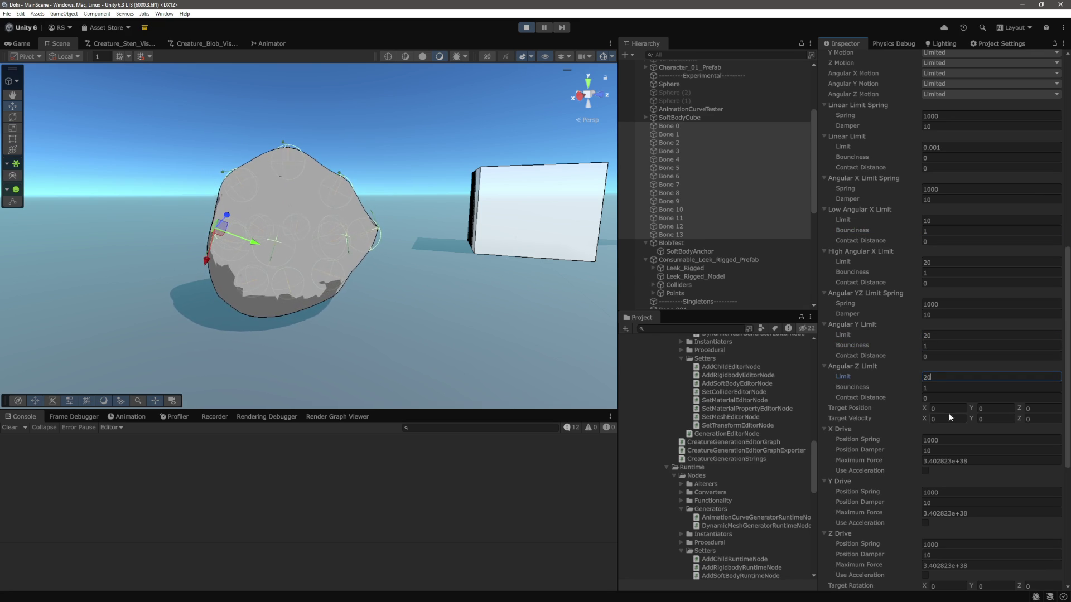
pyautogui.moveTo(404, 251)
pyautogui.mouseDown()
pyautogui.moveTo(464, 273)
pyautogui.moveTo(506, 264)
pyautogui.moveTo(342, 260)
pyautogui.mouseUp()
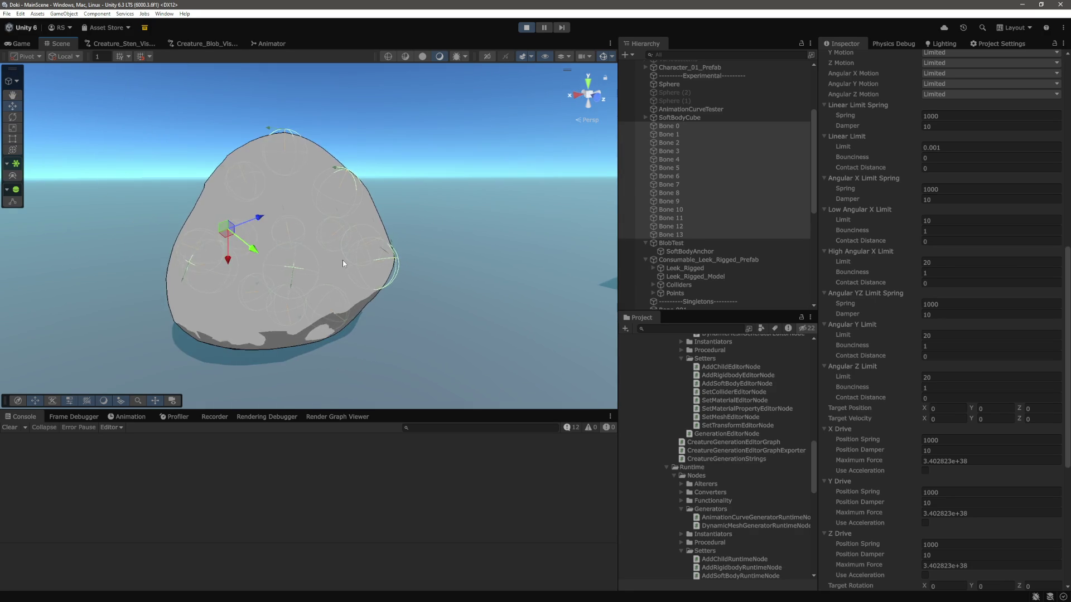
# Step: Frame the blob in the scene view and push it to the left
pyautogui.click(335, 234)
pyautogui.press('f')
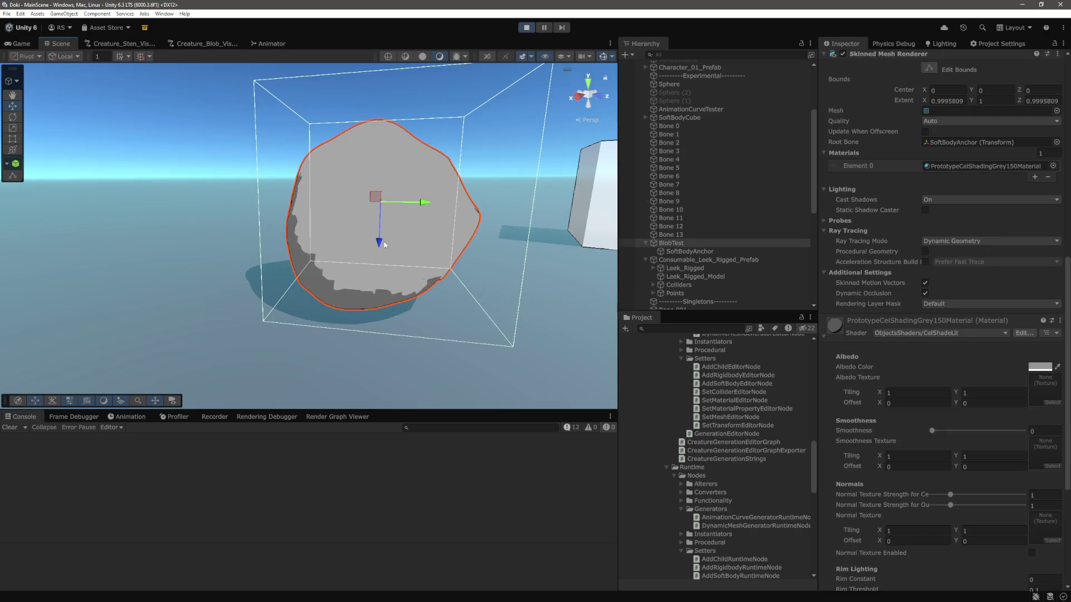
pyautogui.moveTo(422, 202); pyautogui.dragTo(324, 221)
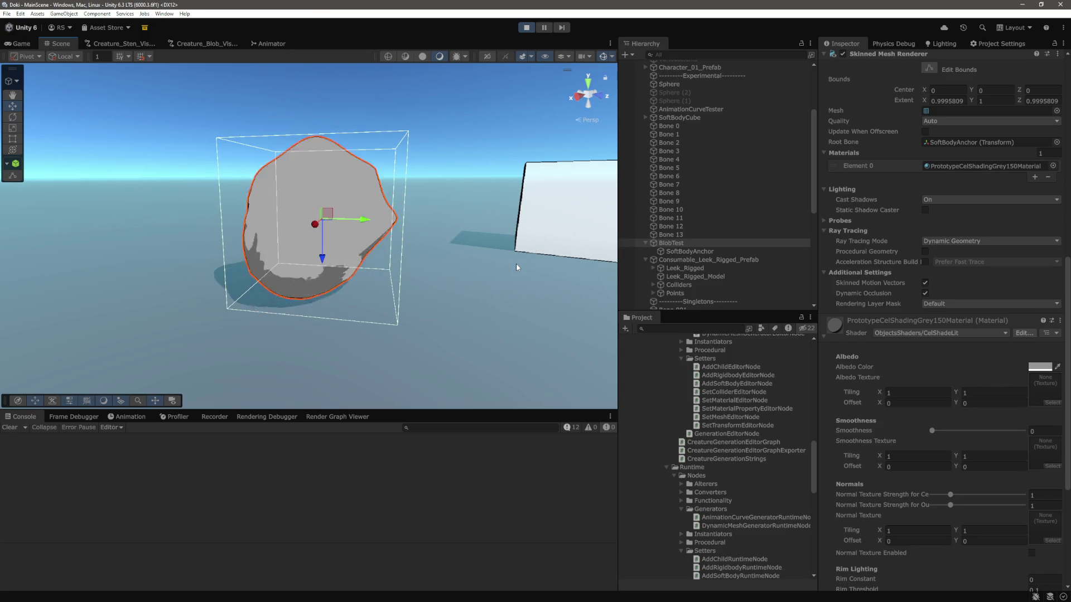
# Step: Set the bones' angular limits to 5 and their limit bounciness to 0
pyautogui.click(672, 234)
pyautogui.keyDown('shift'); pyautogui.click(677, 129); pyautogui.keyUp('shift')
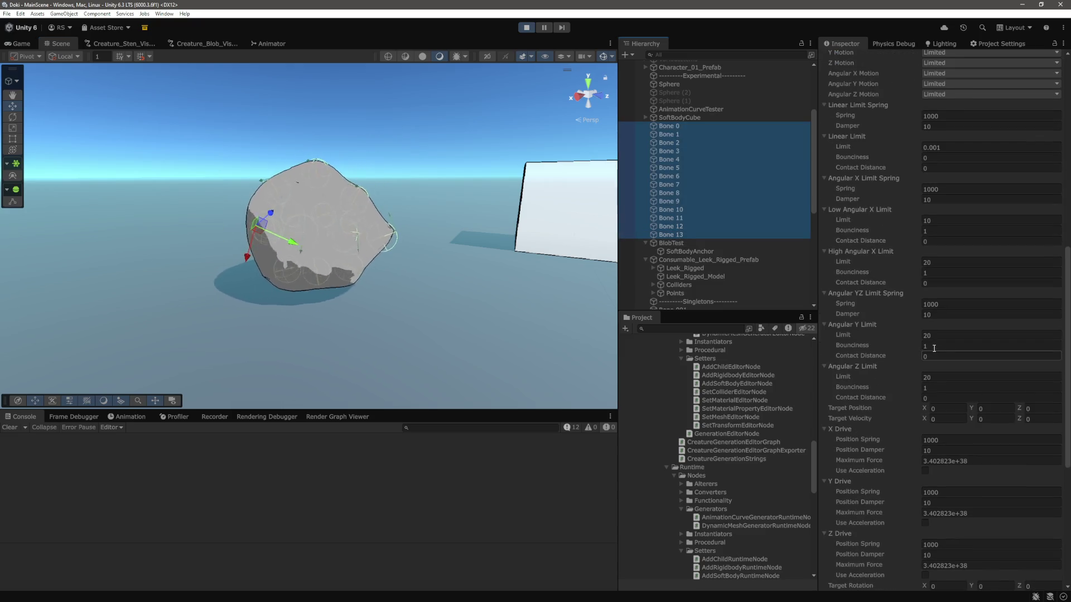
pyautogui.scroll(2, 941, 315)
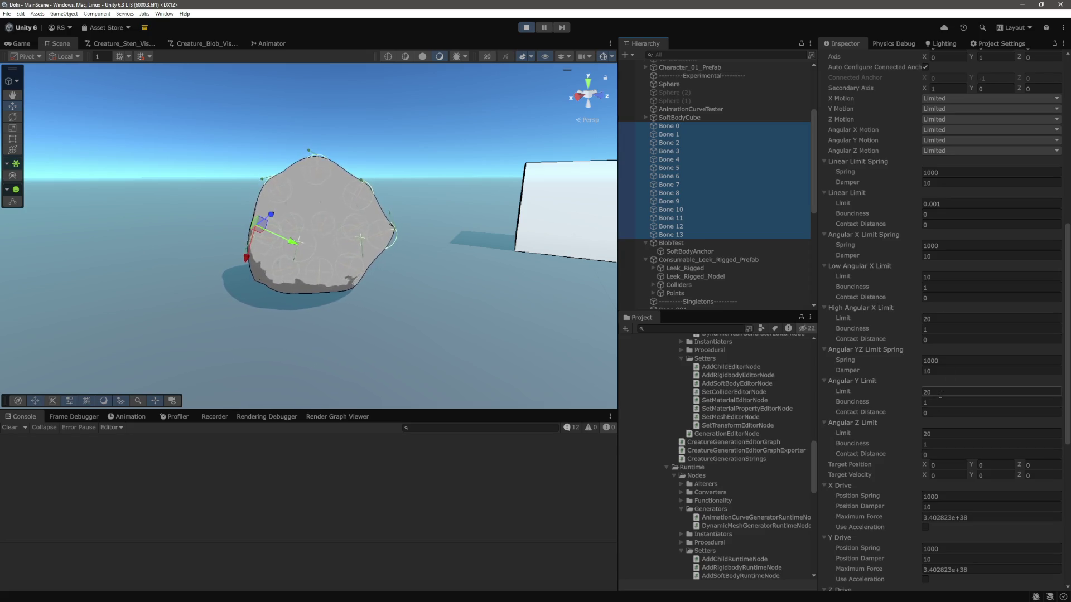
pyautogui.click(939, 394)
pyautogui.write('5')
pyautogui.click(941, 318)
pyautogui.write('5')
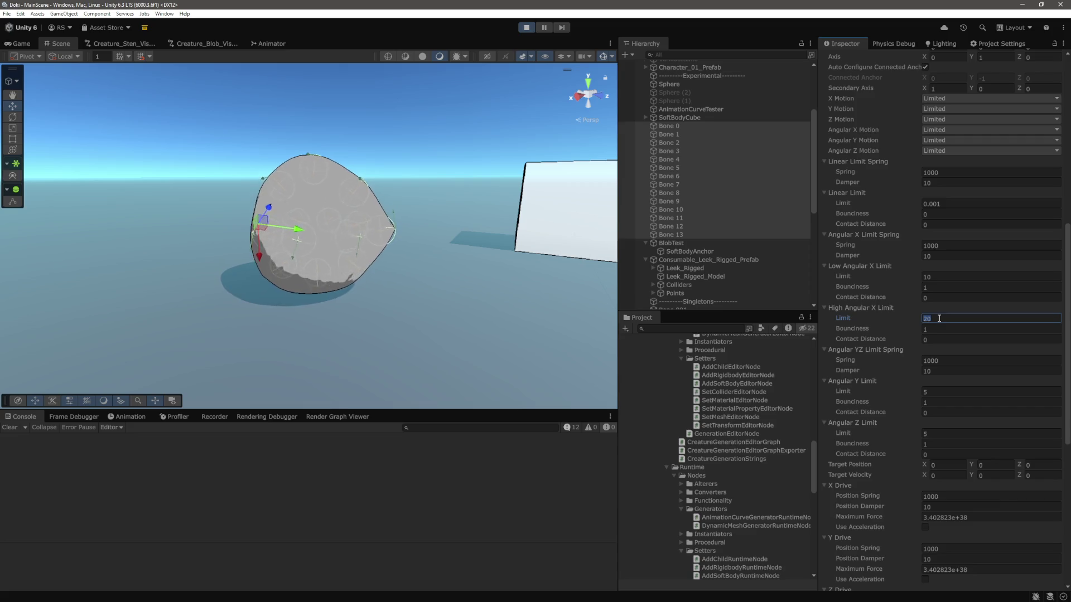
pyautogui.write('5')
pyautogui.click(941, 330)
pyautogui.write('0')
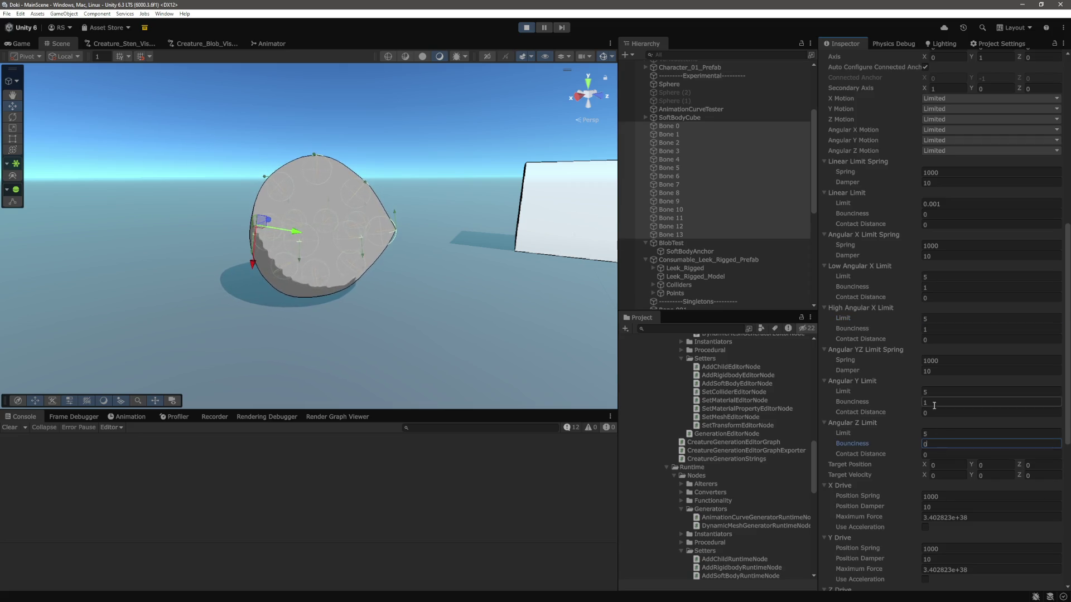
pyautogui.click(937, 288)
pyautogui.write('0')
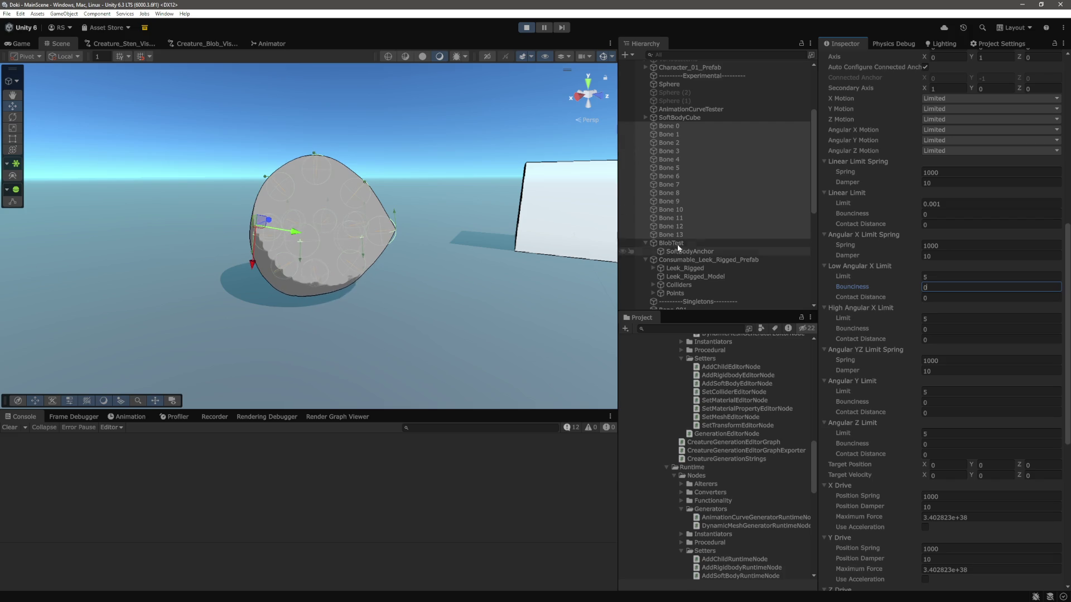
pyautogui.click(677, 243)
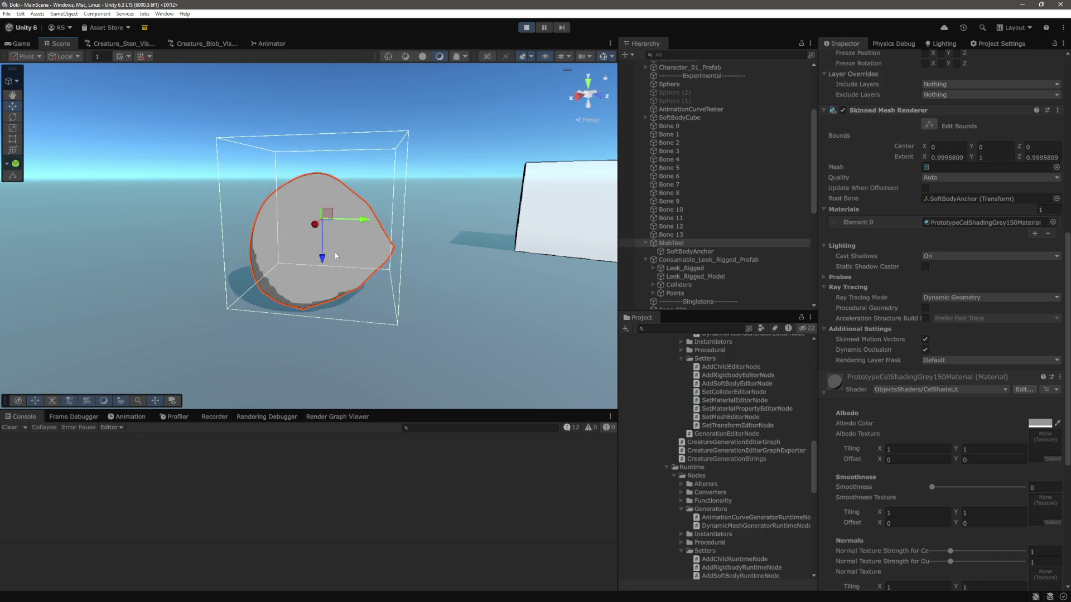
pyautogui.click(670, 234)
# Step: Set the Rigidbody Mass of Bone 0–Bone 13 to 5
pyautogui.keyDown('shift'); pyautogui.click(669, 127); pyautogui.keyUp('shift')
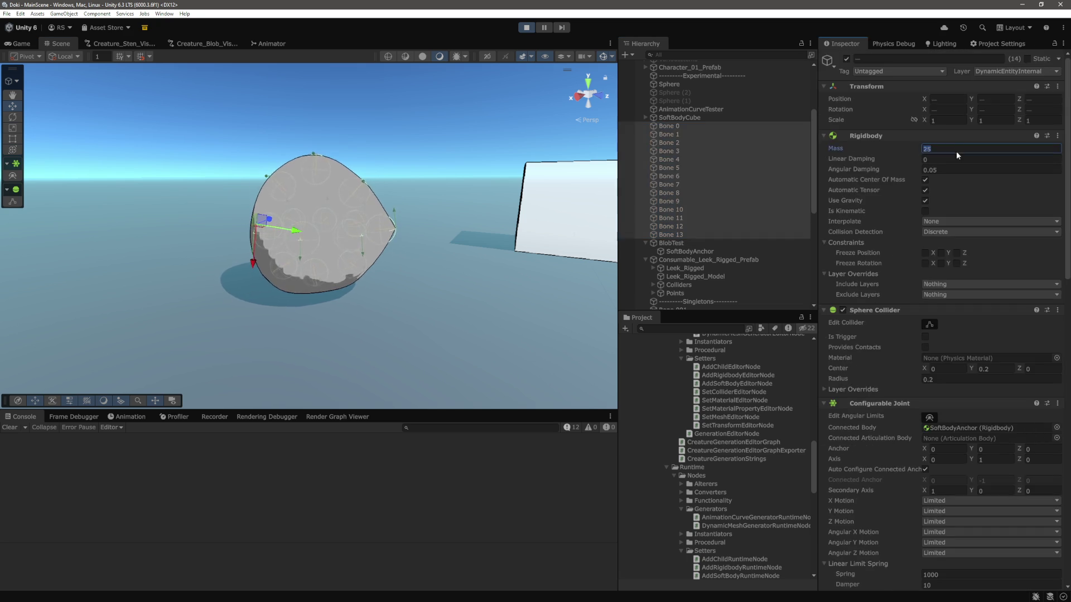
pyautogui.click(988, 148)
pyautogui.write('5')
# Step: Pause the simulation, lift the blob, and set its Z rotation to 1.2 and adjust Y
pyautogui.click(330, 280)
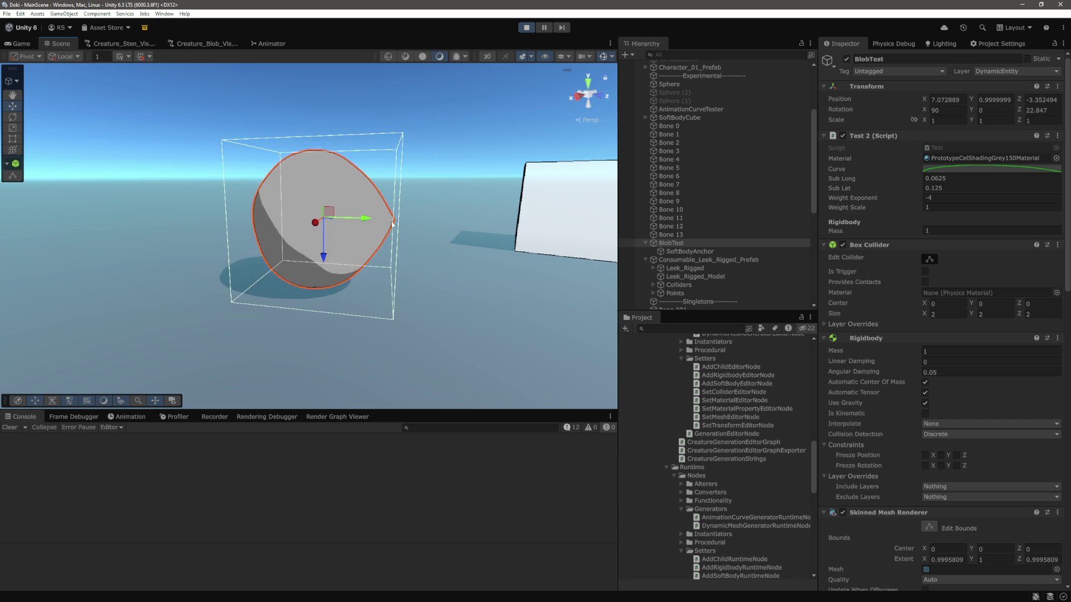
pyautogui.click(544, 28)
pyautogui.moveTo(326, 256); pyautogui.dragTo(335, 200)
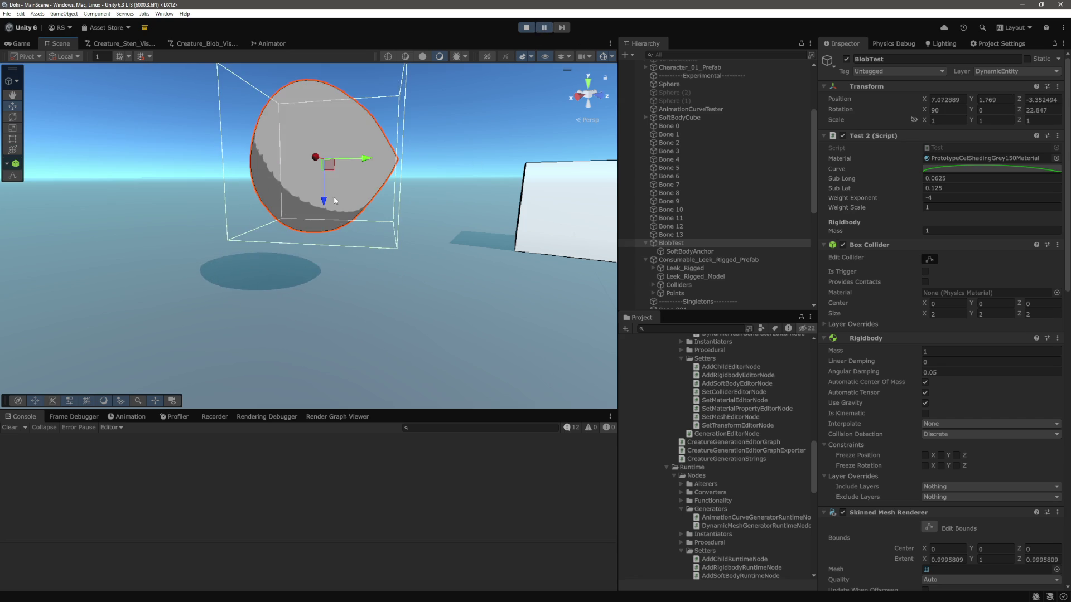
pyautogui.click(1040, 110)
pyautogui.write('1.2')
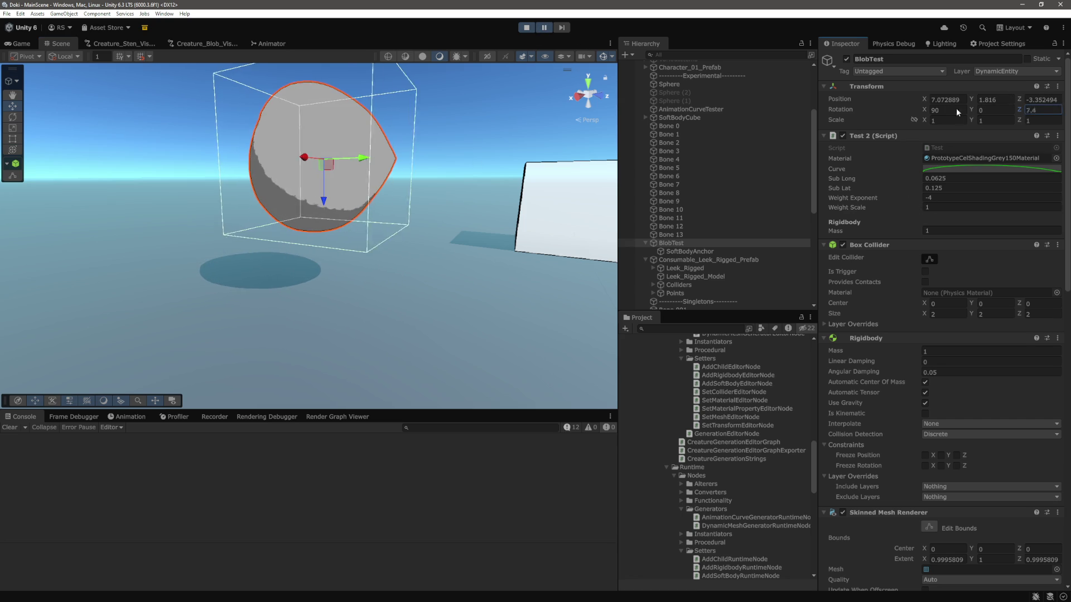
pyautogui.moveTo(969, 111)
pyautogui.mouseDown()
pyautogui.moveTo(906, 110)
pyautogui.moveTo(710, 176)
pyautogui.moveTo(1065, 110)
pyautogui.mouseUp()
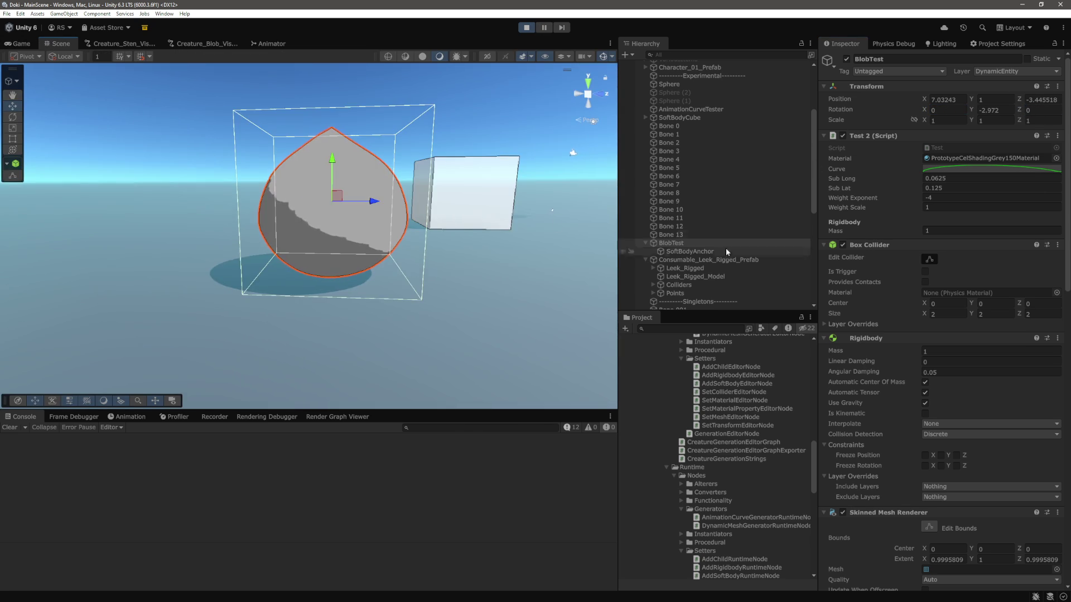
# Step: Raise and reorient the blob so it stands upright beside the cube
pyautogui.moveTo(339, 182); pyautogui.dragTo(339, 170)
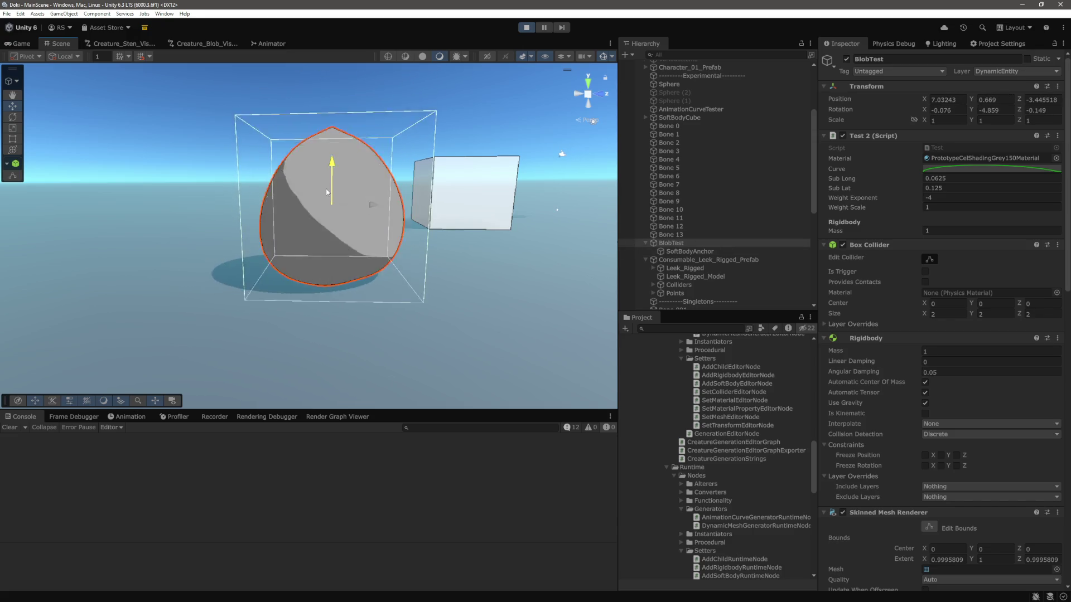
pyautogui.moveTo(383, 204)
pyautogui.mouseDown()
pyautogui.moveTo(447, 229)
pyautogui.moveTo(396, 233)
pyautogui.mouseUp()
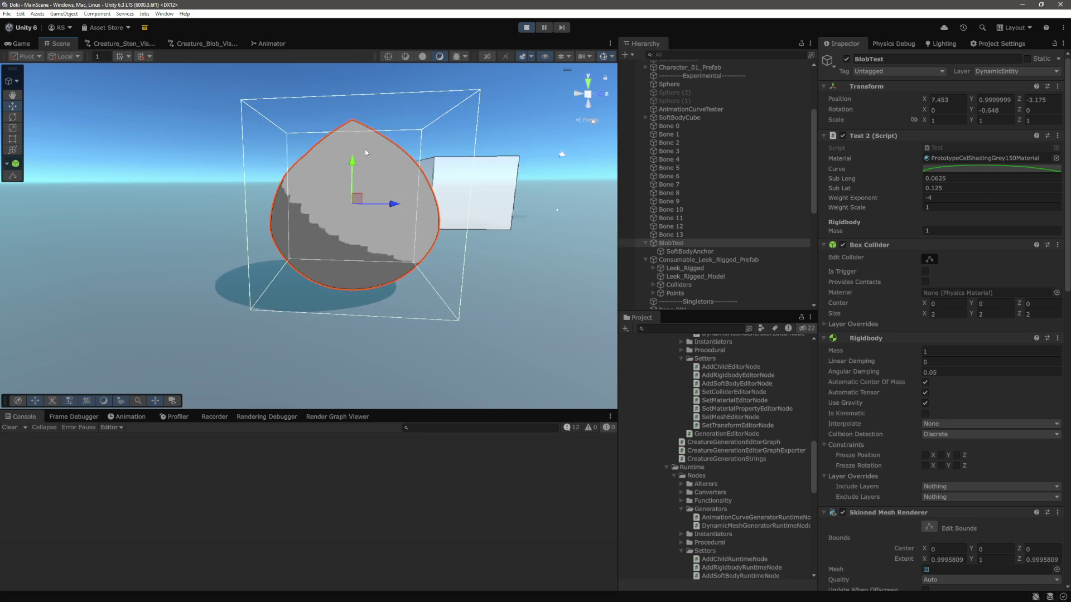
pyautogui.moveTo(390, 127); pyautogui.dragTo(347, 218)
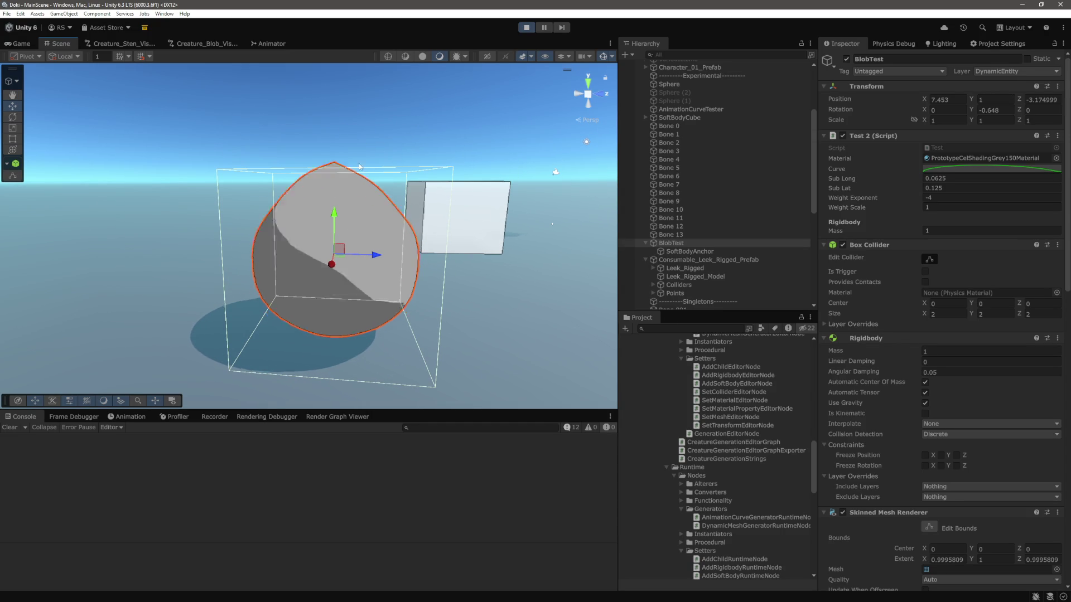
pyautogui.moveTo(359, 166); pyautogui.dragTo(335, 153)
# Step: Lock Angular X, Y and Z Motion on Bones 0–13, then drag BlobTest down to test it
pyautogui.click(671, 235)
pyautogui.keyDown('shift'); pyautogui.click(669, 125); pyautogui.keyUp('shift')
pyautogui.scroll(-5, 939, 388)
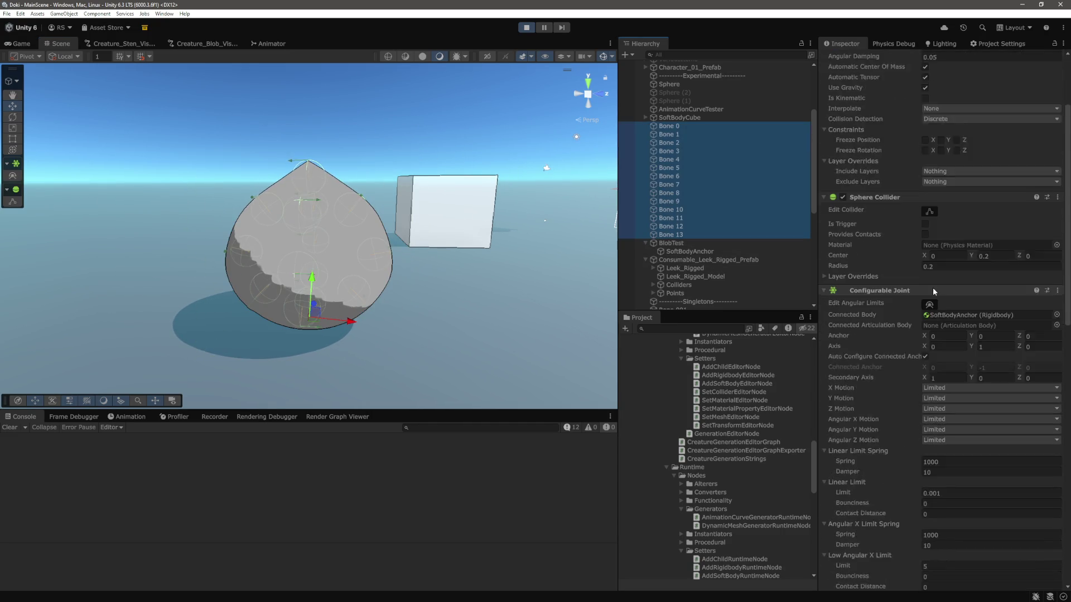
pyautogui.click(938, 390)
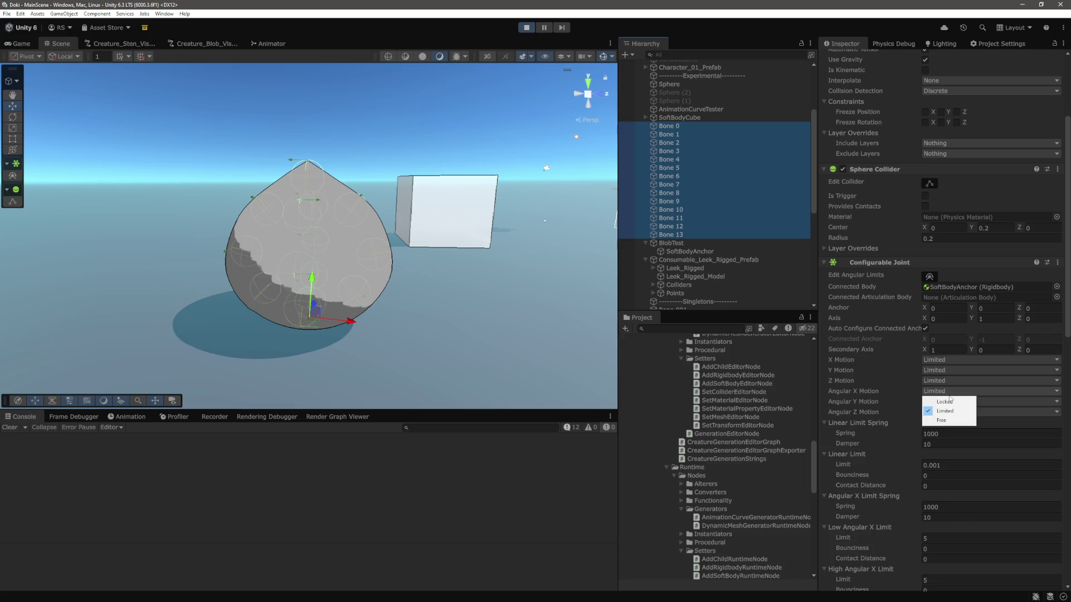
pyautogui.click(957, 404)
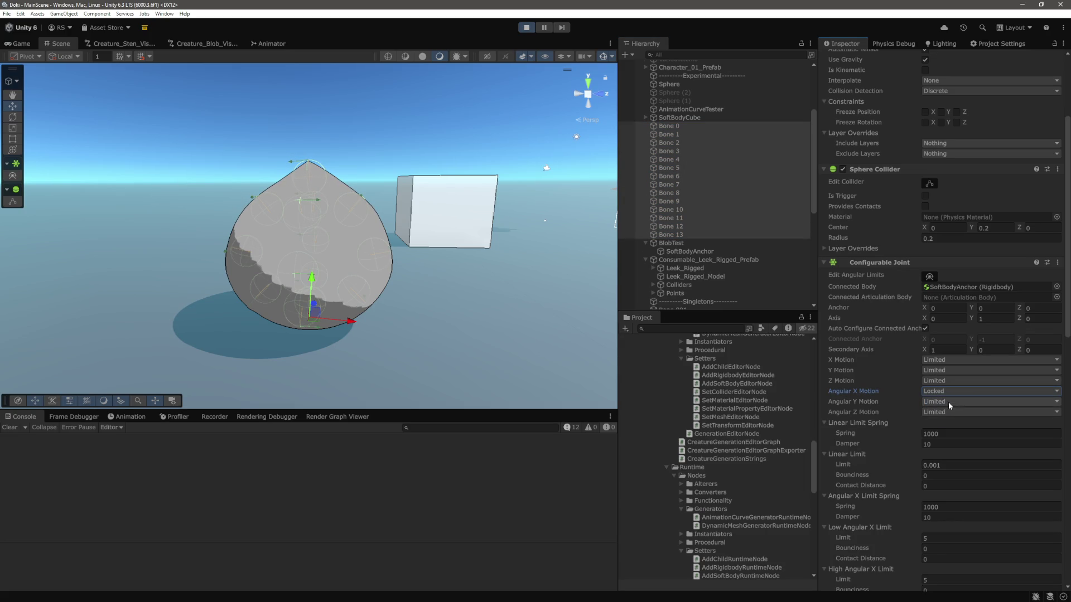
pyautogui.click(948, 402)
pyautogui.click(948, 412)
pyautogui.click(947, 413)
pyautogui.click(944, 422)
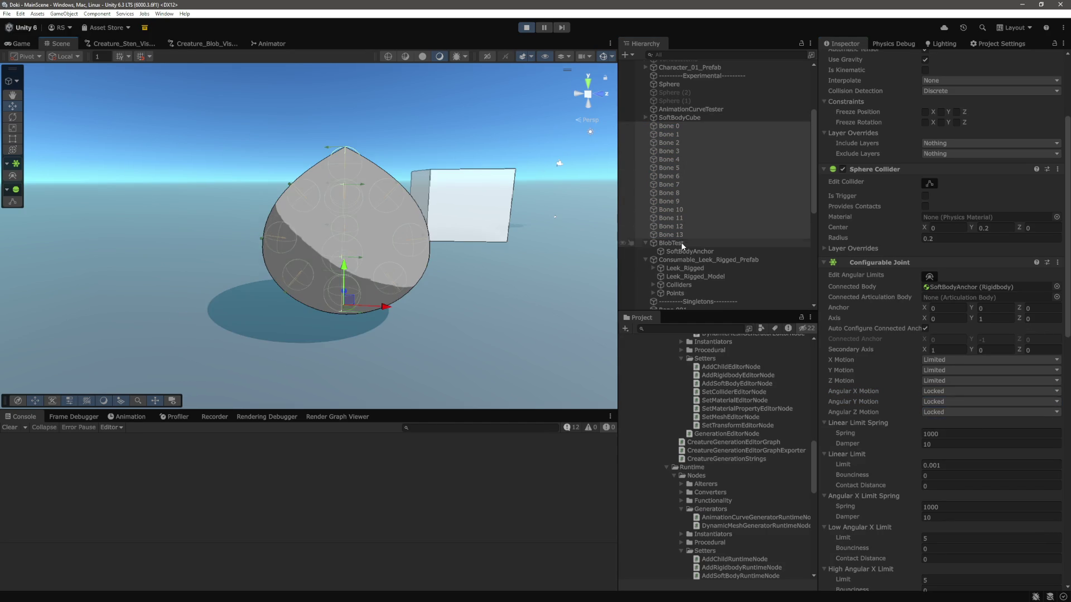
pyautogui.click(671, 243)
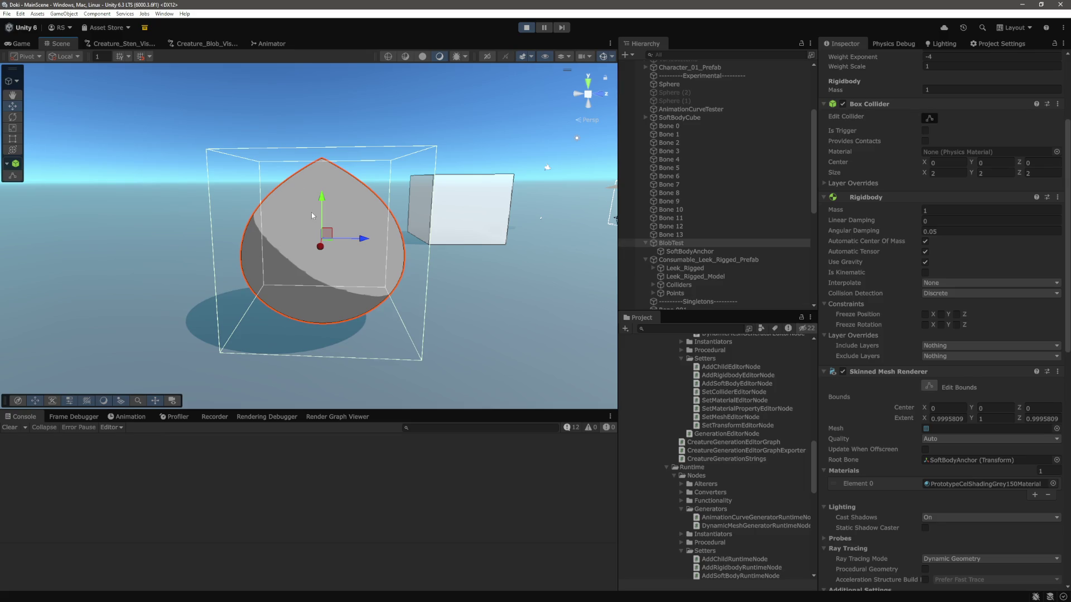
pyautogui.moveTo(321, 198)
pyautogui.mouseDown()
pyautogui.moveTo(316, 232)
pyautogui.moveTo(328, 158)
pyautogui.mouseUp()
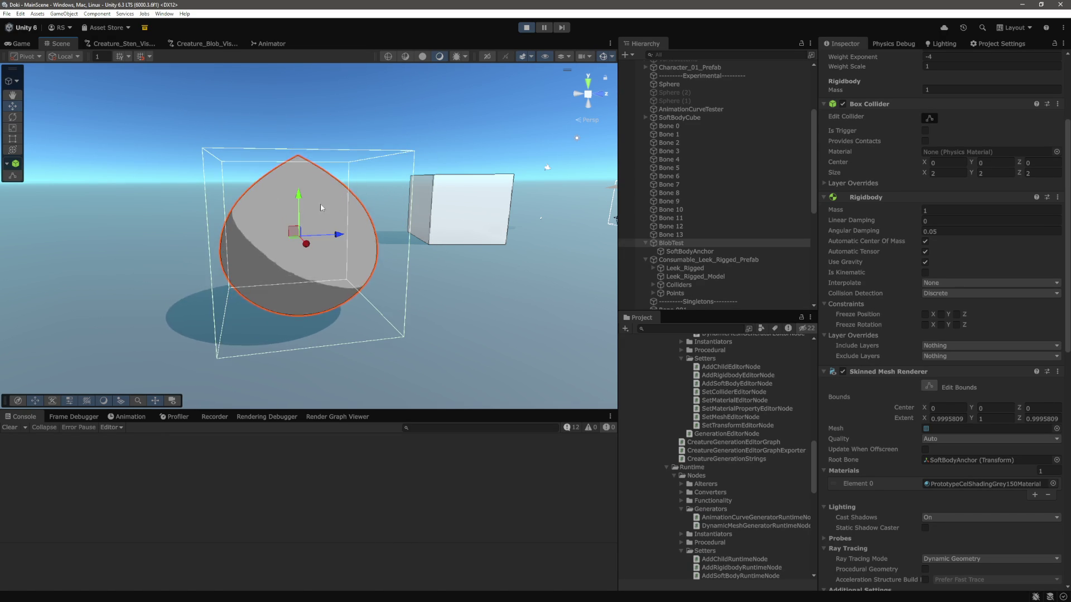
# Step: Select Bones 0–13 and enter 2 in their shared Rigidbody Mass field
pyautogui.click(675, 235)
pyautogui.keyDown('shift'); pyautogui.click(680, 127); pyautogui.keyUp('shift')
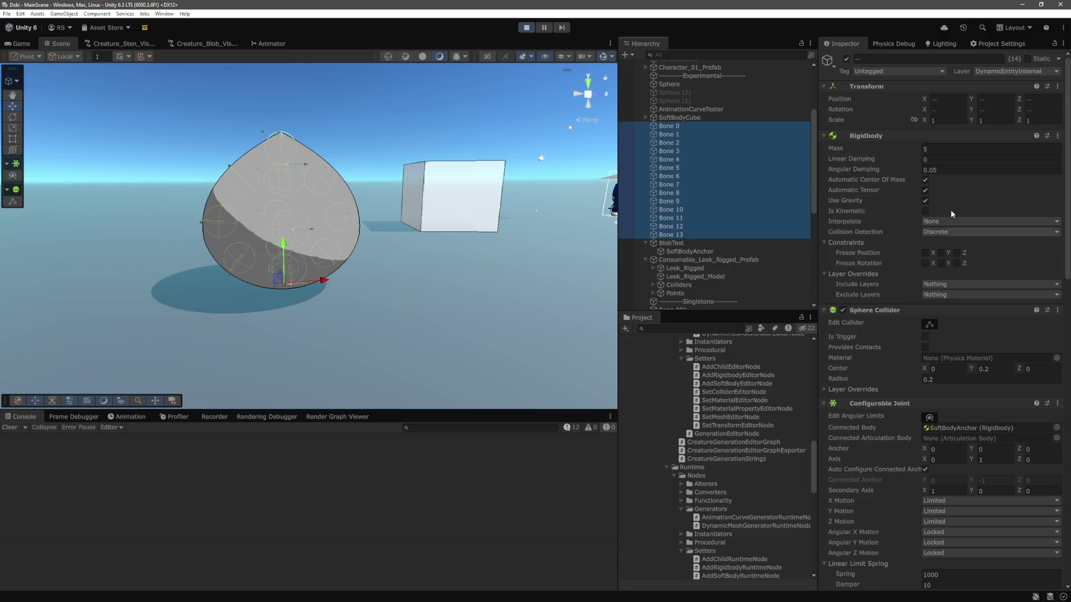
pyautogui.click(953, 148)
pyautogui.write('2')
# Step: Select BlobTest, then inspect SoftBodyAnchor and Bone 11's Configurable Joint before returning to SoftBodyAnchor
pyautogui.click(693, 243)
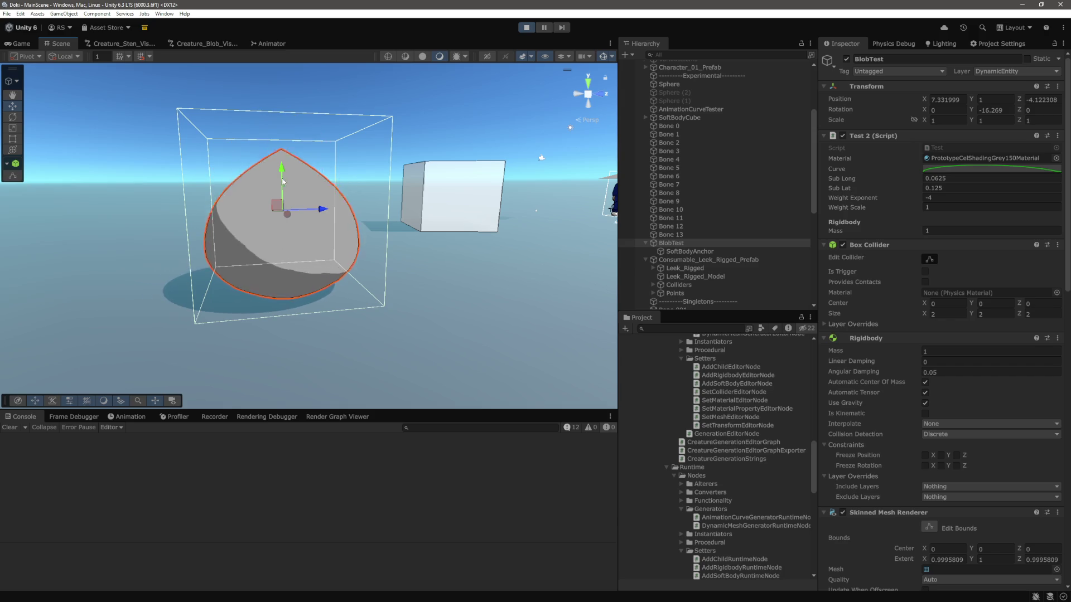
pyautogui.click(290, 159)
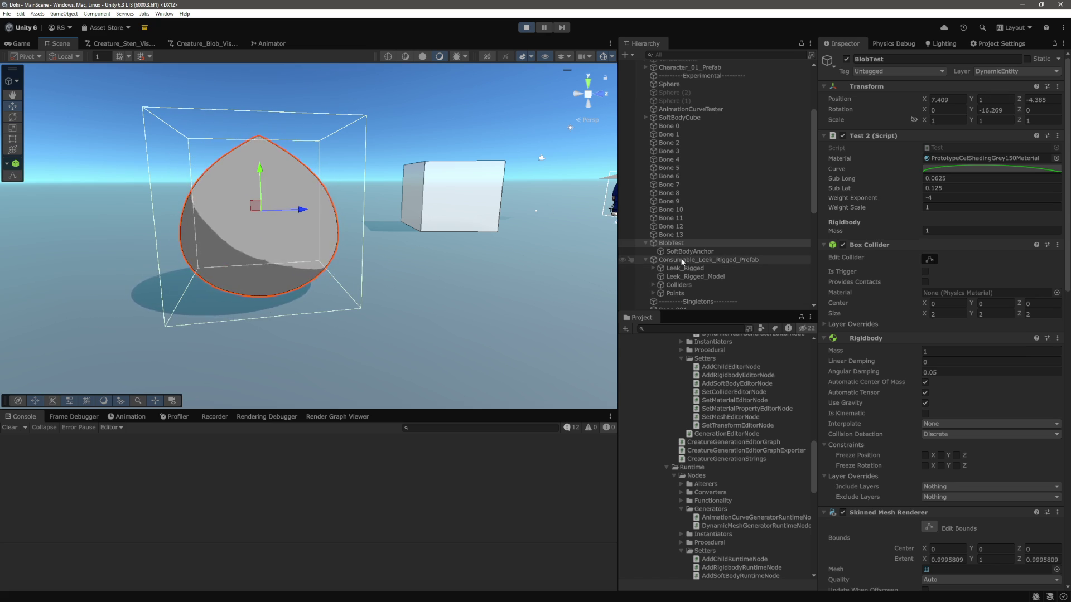
pyautogui.click(701, 251)
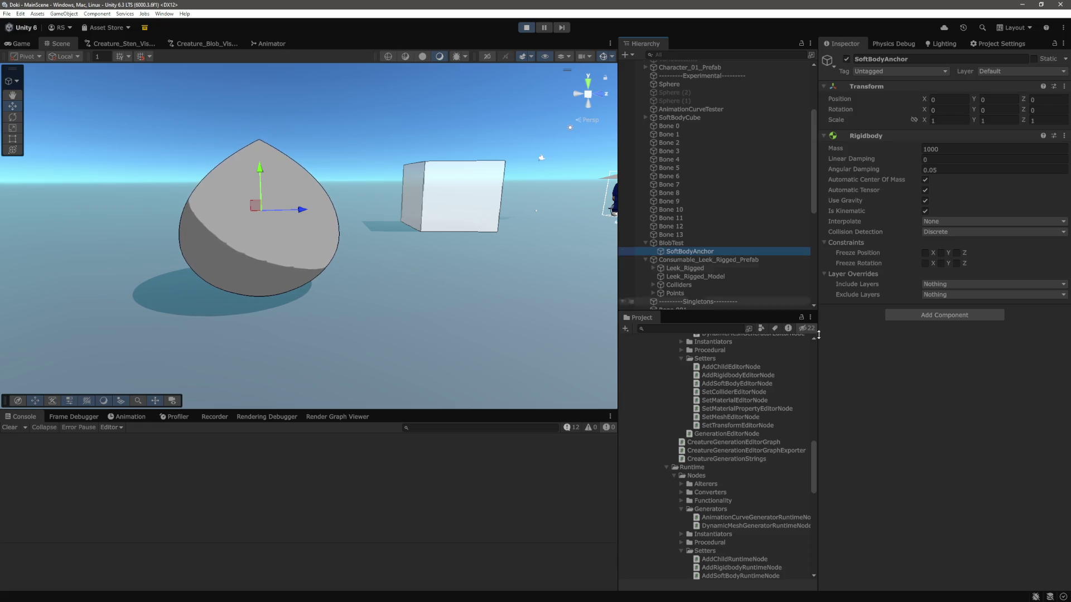
pyautogui.press('Up')
pyautogui.press('Up')
pyautogui.press('Up')
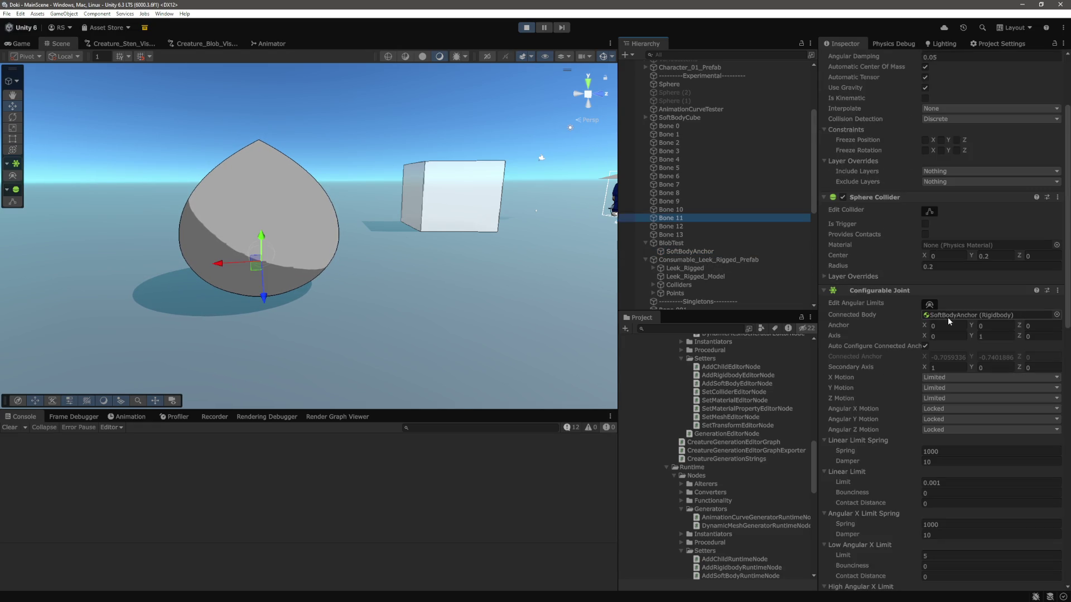
pyautogui.click(690, 252)
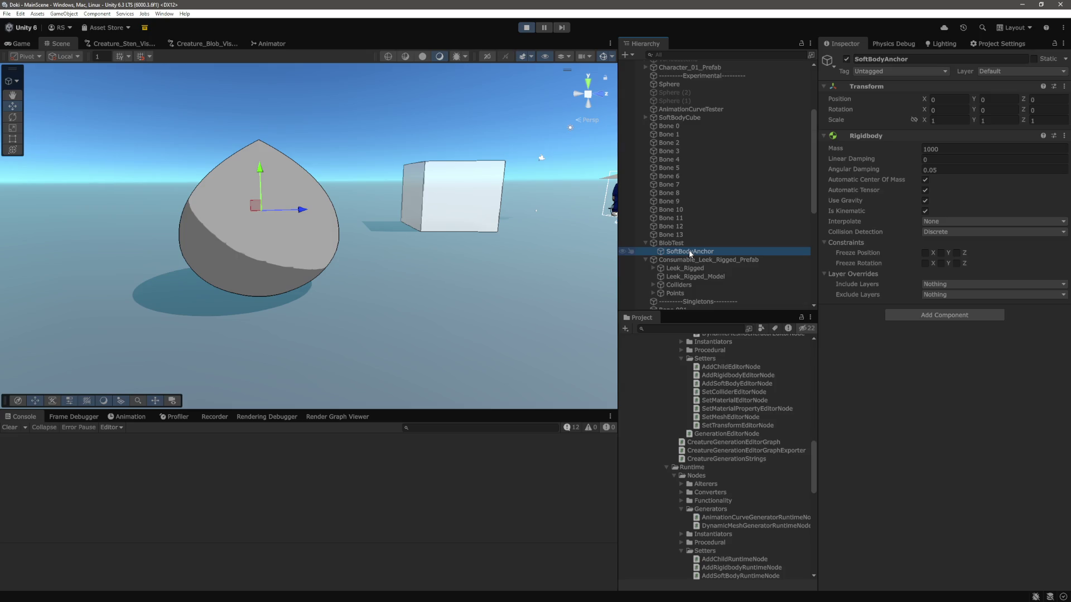
# Step: Nudge Bone 0 downward, then select all fourteen bones and set their mass to 25
pyautogui.click(669, 126)
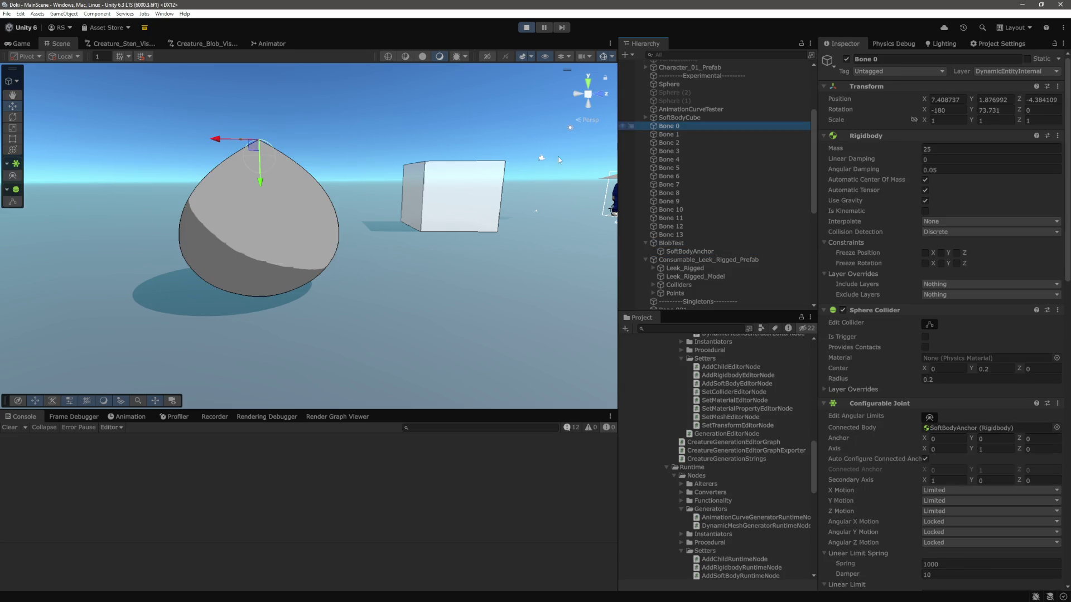
pyautogui.moveTo(261, 182); pyautogui.dragTo(263, 201)
pyautogui.click(668, 234)
pyautogui.keyDown('shift'); pyautogui.click(677, 125); pyautogui.keyUp('shift')
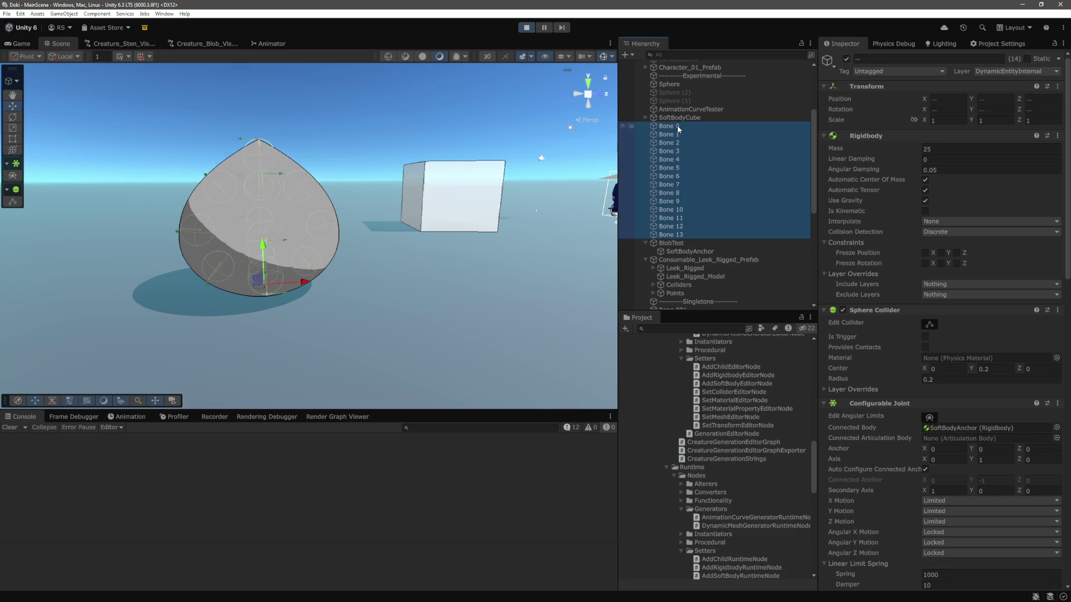
pyautogui.moveTo(294, 238); pyautogui.dragTo(296, 242)
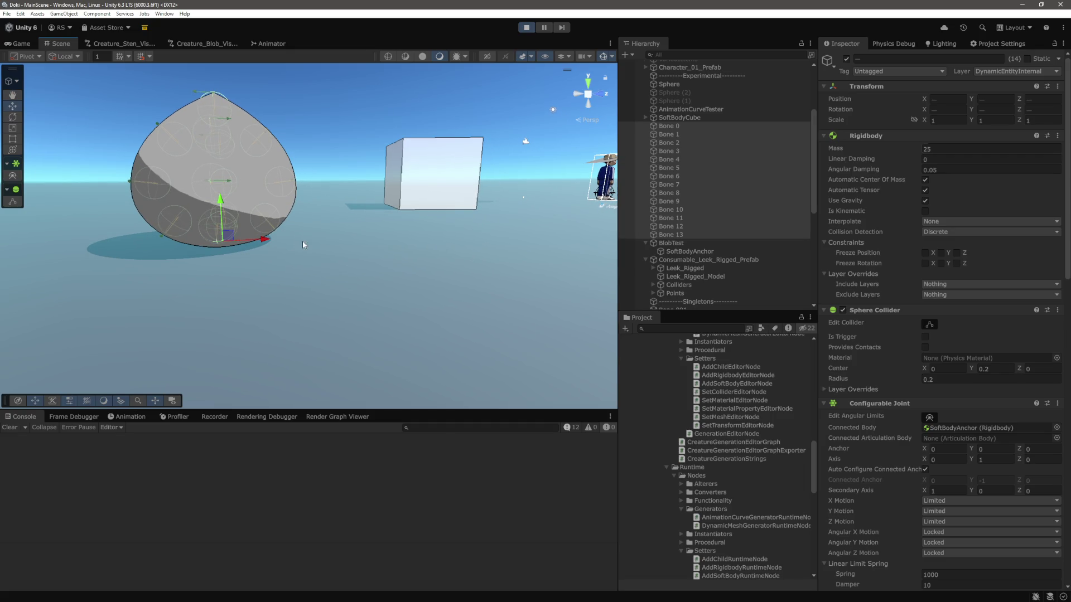
pyautogui.click(948, 149)
pyautogui.write('2')
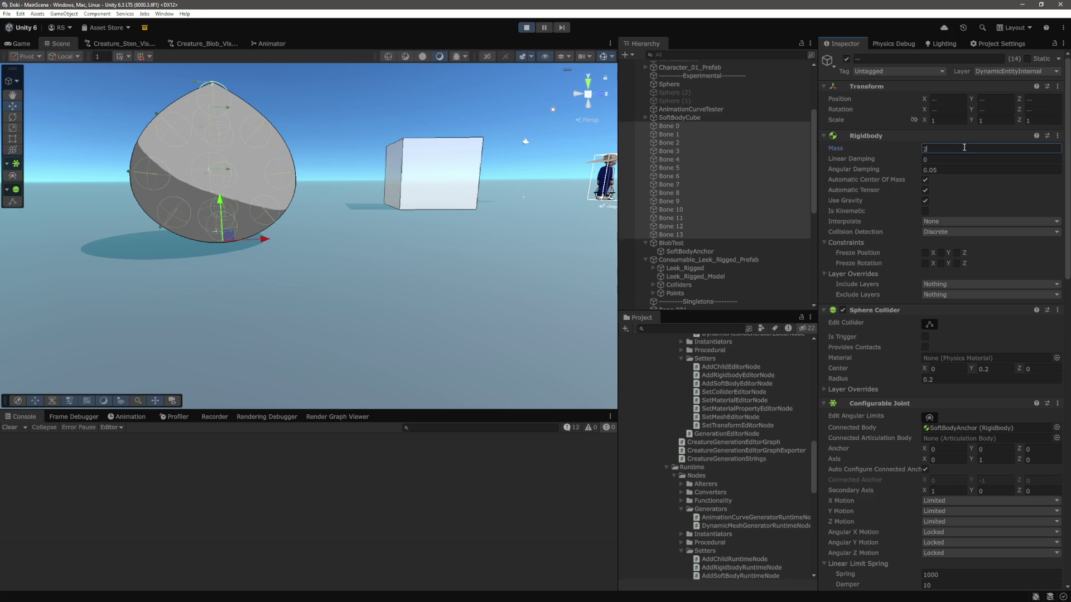
pyautogui.write('5')
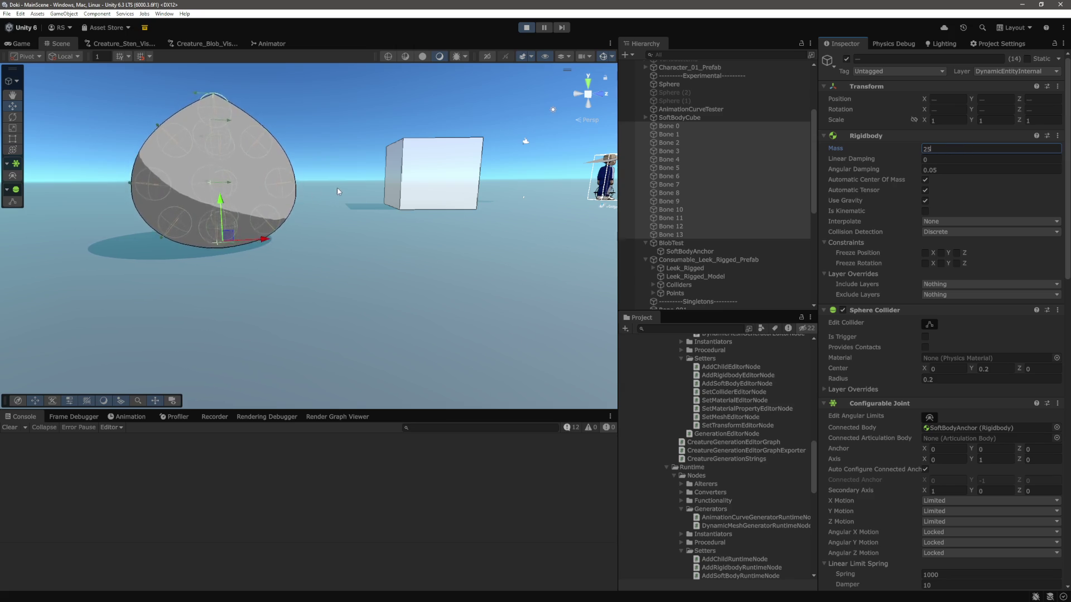
# Step: Lower the fourteen bones' Rigidbody Mass to 5
pyautogui.moveTo(370, 304); pyautogui.dragTo(368, 302)
pyautogui.moveTo(307, 270); pyautogui.dragTo(365, 299)
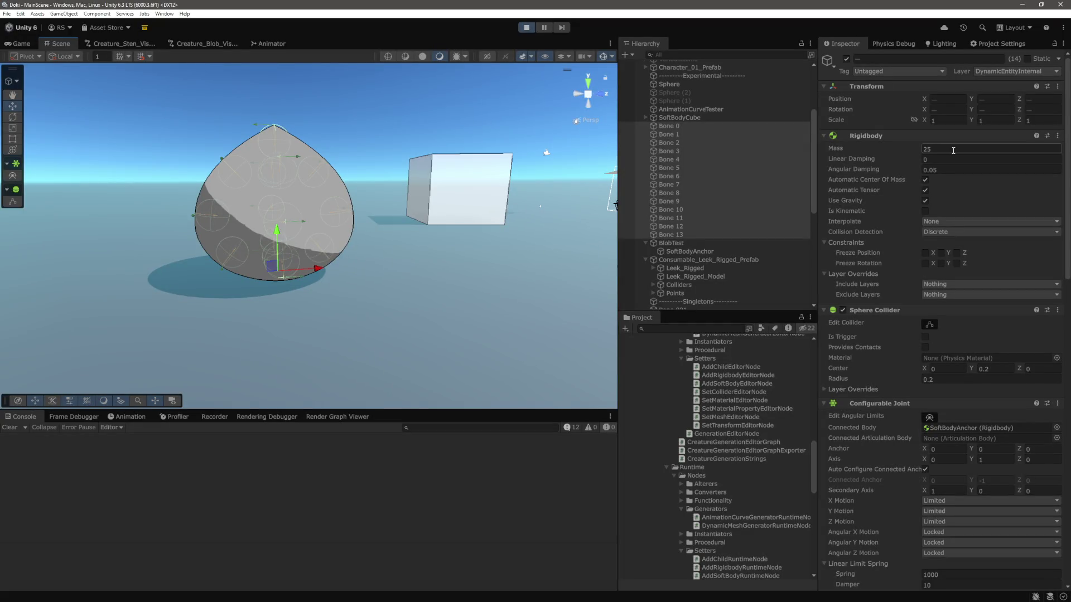
pyautogui.click(954, 150)
pyautogui.write('5')
# Step: Move BlobTest up, along its depth axis and to the right to test the jiggle
pyautogui.click(278, 175)
pyautogui.moveTo(278, 175); pyautogui.dragTo(275, 156)
pyautogui.moveTo(296, 196)
pyautogui.mouseDown()
pyautogui.moveTo(383, 212)
pyautogui.moveTo(275, 227)
pyautogui.moveTo(304, 247)
pyautogui.moveTo(379, 246)
pyautogui.moveTo(371, 260)
pyautogui.moveTo(396, 271)
pyautogui.mouseUp()
pyautogui.moveTo(325, 282); pyautogui.dragTo(293, 281)
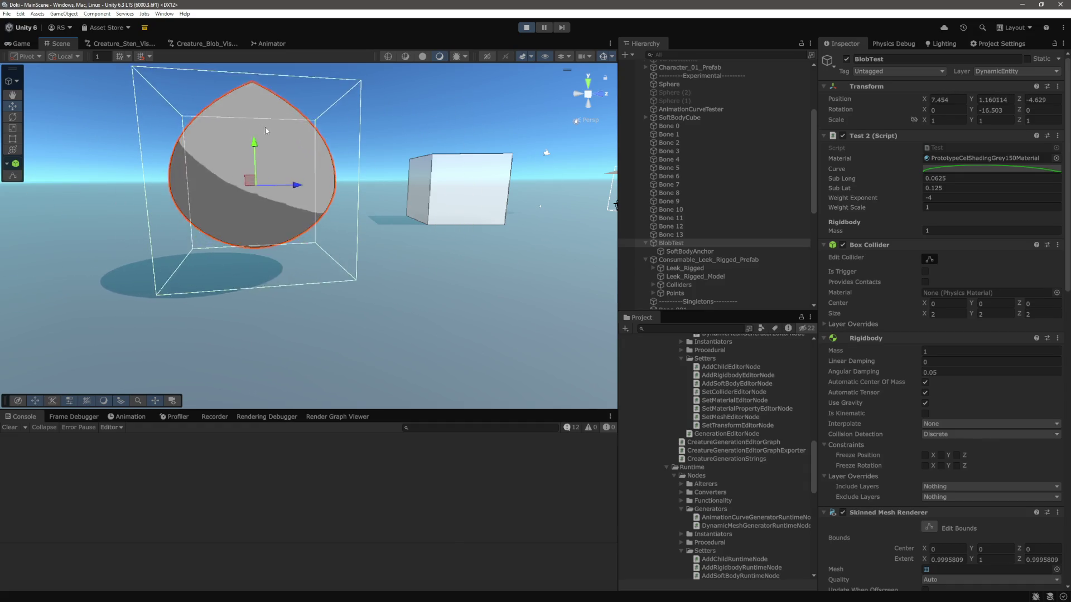
# Step: Inspect Bones 11, 7 and 5, then pull Bone 4 outward to bulge the blob
pyautogui.click(670, 218)
pyautogui.click(686, 184)
pyautogui.click(689, 168)
pyautogui.click(686, 159)
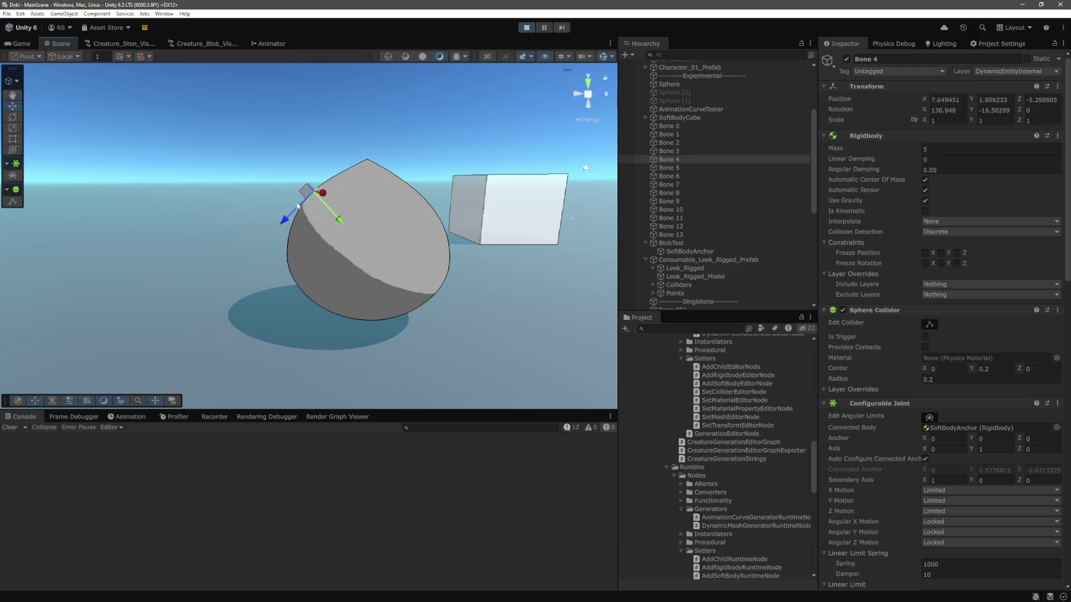
pyautogui.moveTo(316, 208); pyautogui.dragTo(109, 104)
# Step: In the Game view, steer the character with WASD and a jump into the blob
pyautogui.click(21, 44)
pyautogui.press('w')
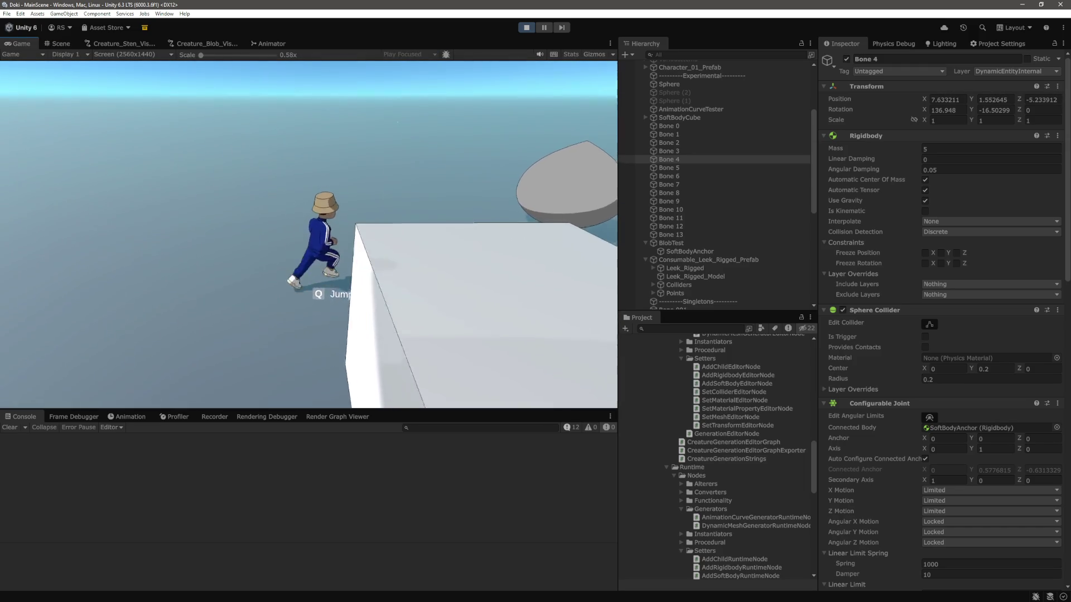
pyautogui.press('space')
pyautogui.press('w')
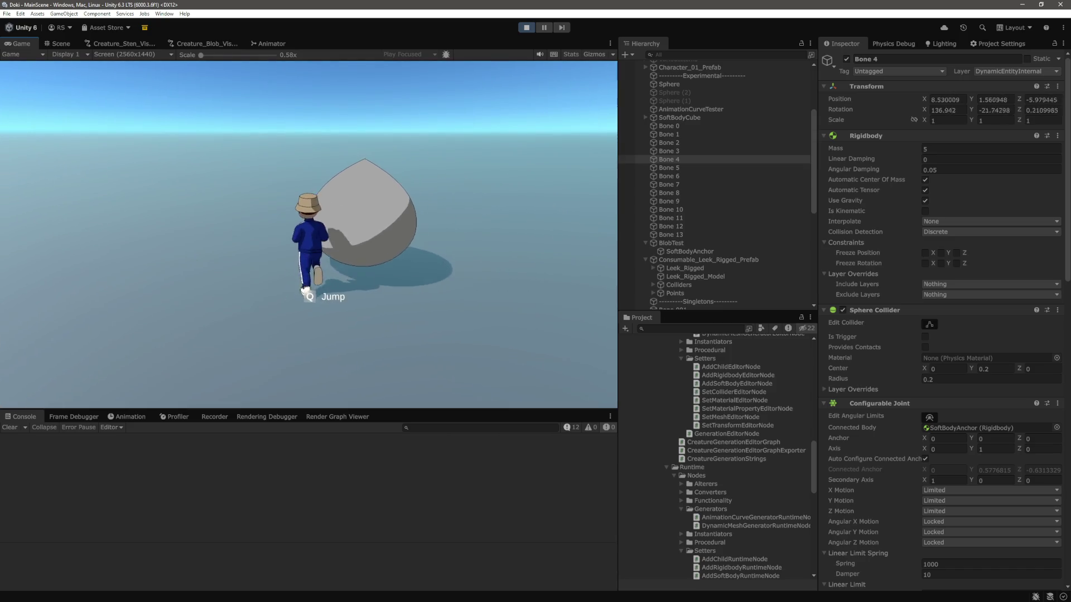
pyautogui.press('d')
pyautogui.press('w')
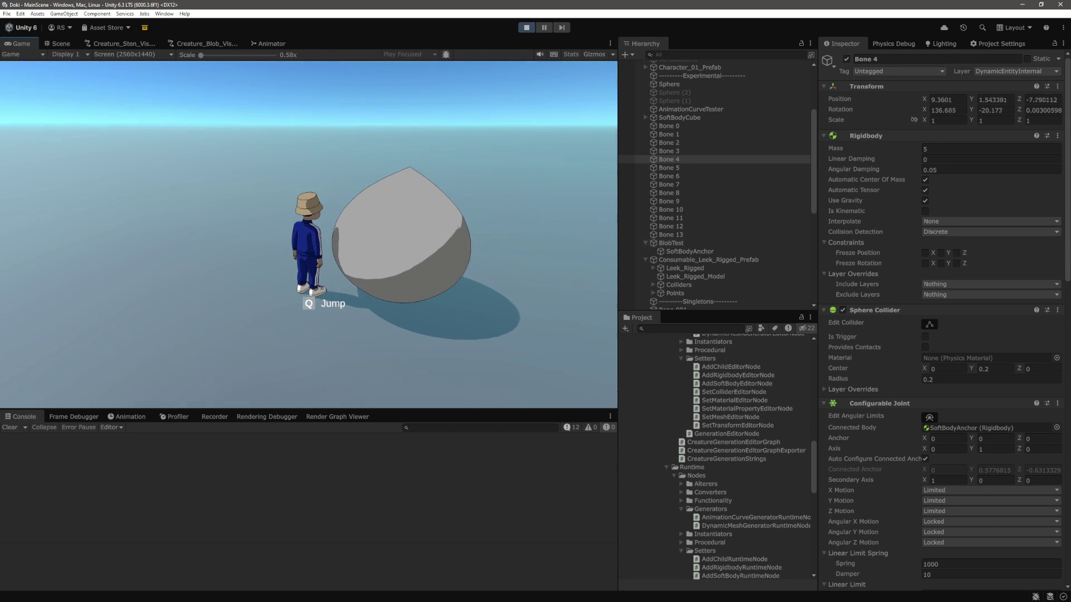
# Step: Set BlobTest's Box Collider Size to 1, 1, 1
pyautogui.click(686, 244)
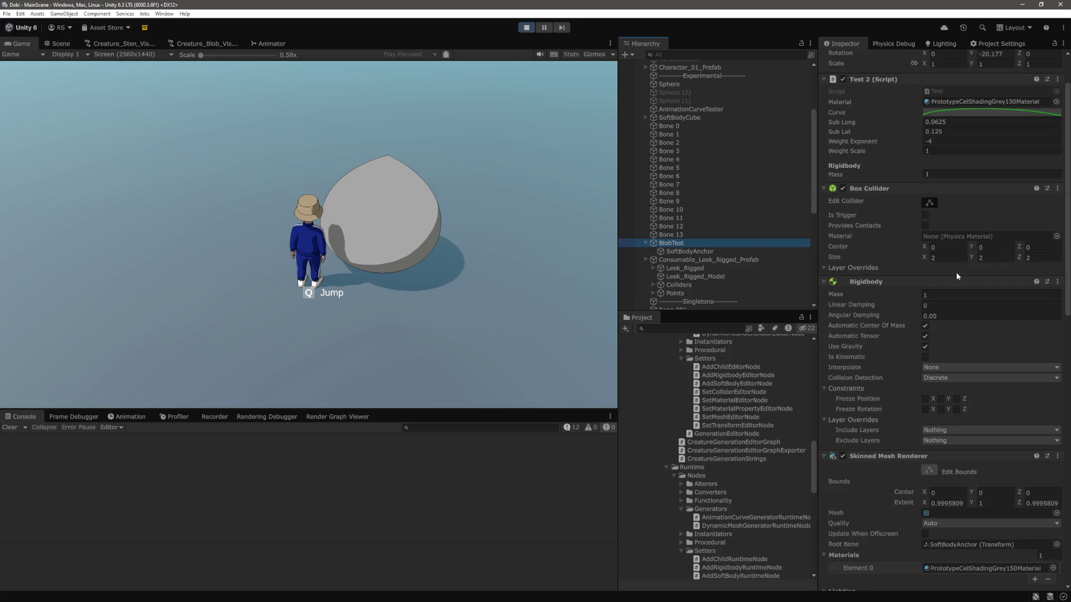
pyautogui.scroll(-1, 956, 272)
pyautogui.click(949, 257)
pyautogui.write('1')
pyautogui.press('Tab')
pyautogui.write('1')
pyautogui.press('Tab')
pyautogui.write('1')
pyautogui.press('Return')
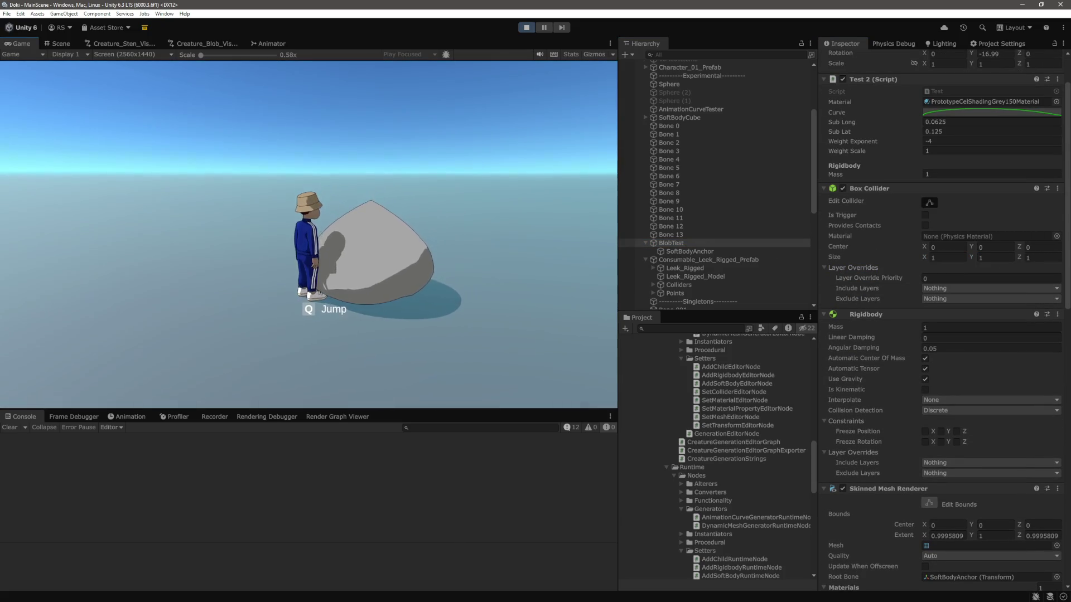
# Step: Walk the character into and around the blob to test the smaller collider
pyautogui.press('w')
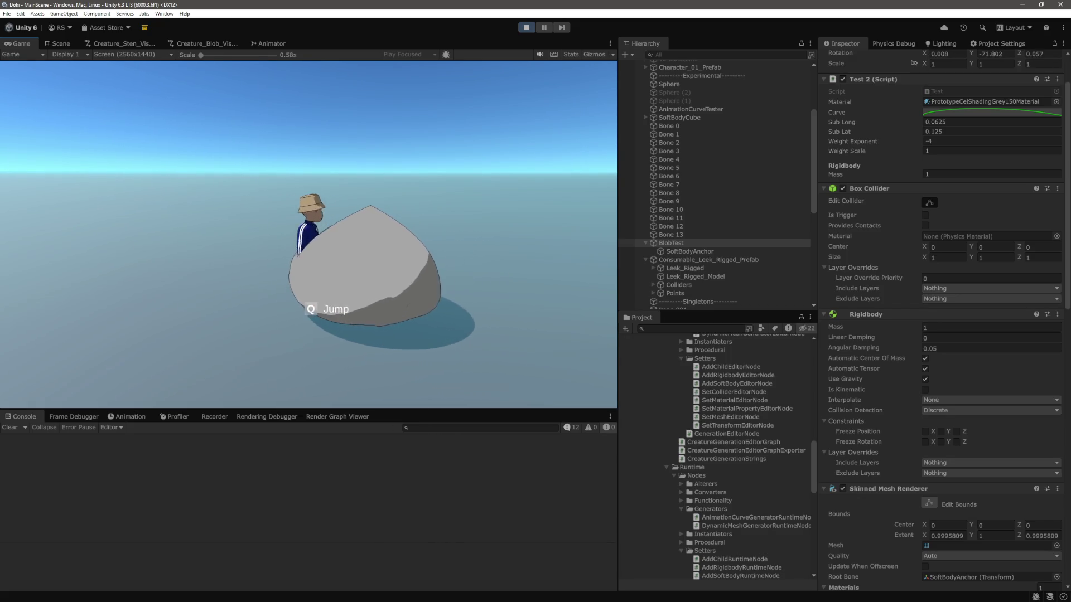
pyautogui.press('d')
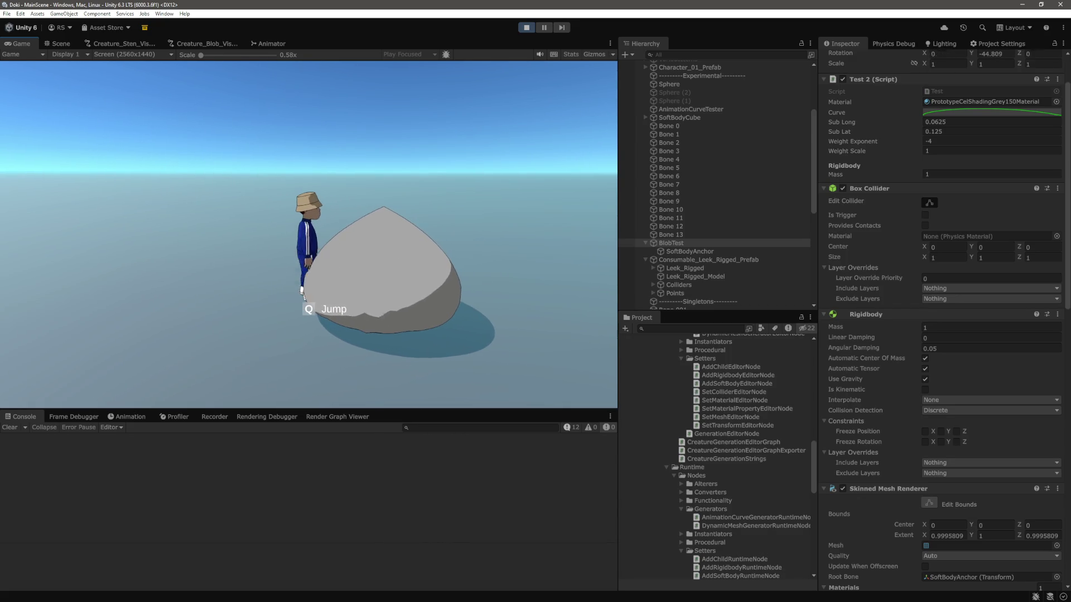
pyautogui.press('s')
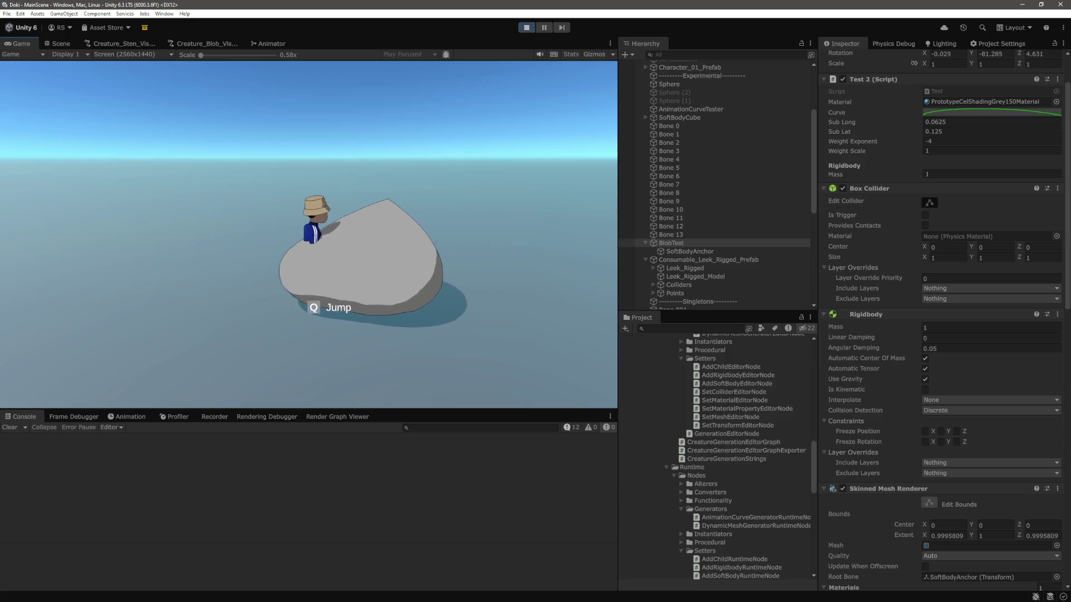
pyautogui.press('a')
pyautogui.press('w')
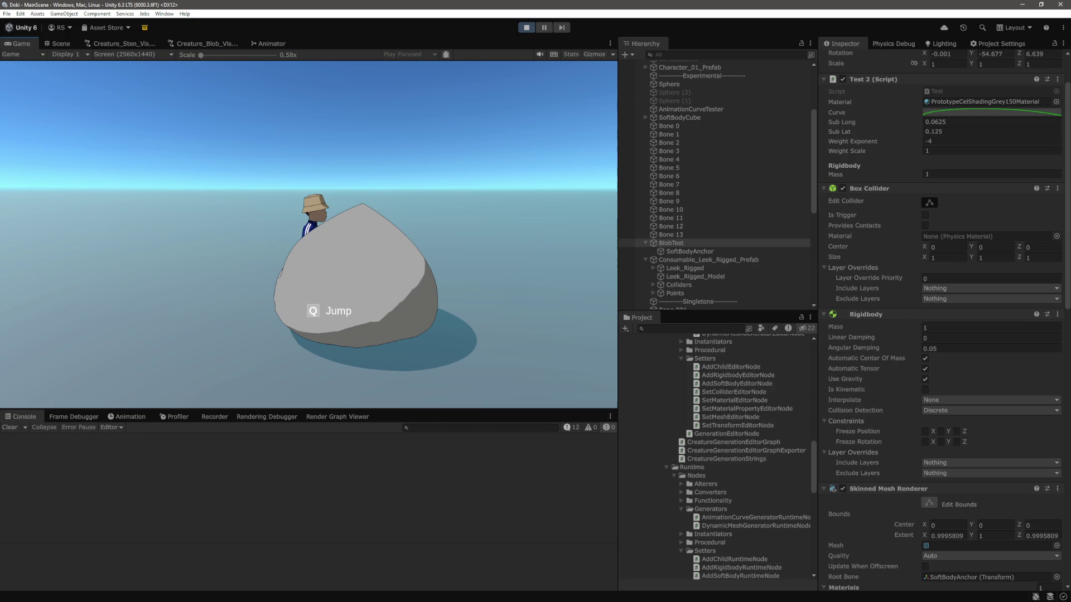
# Step: Select Bones 0–13 and put their shared Rigidbody Mass into editing
pyautogui.click(717, 234)
pyautogui.keyDown('shift'); pyautogui.click(719, 126); pyautogui.keyUp('shift')
pyautogui.click(947, 93)
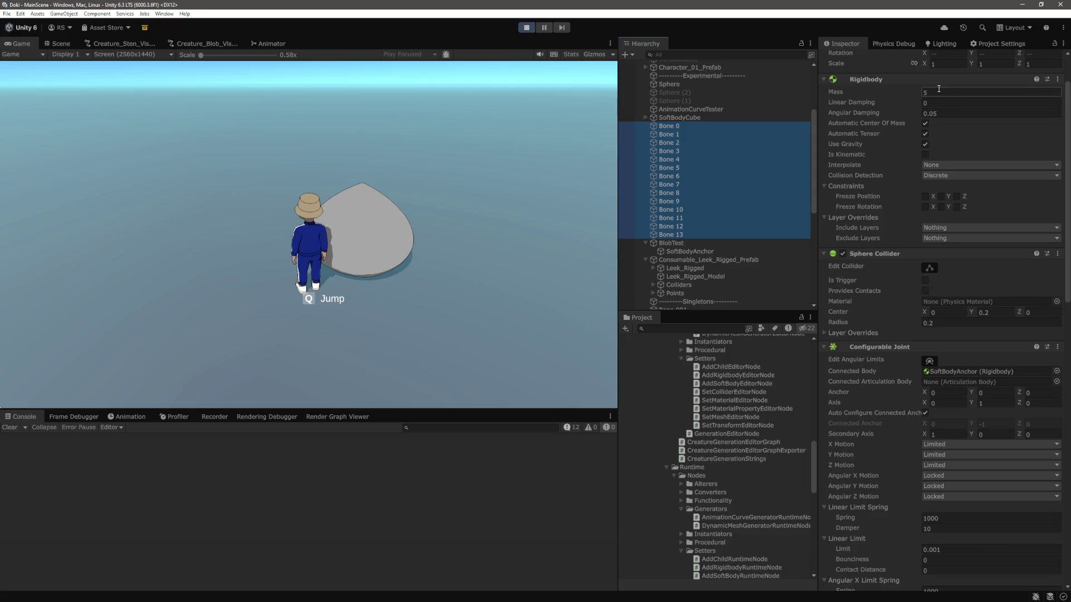
# Step: Enter 15 as the fourteen bones' Rigidbody Mass and confirm it
pyautogui.write('15')
pyautogui.press('Return')
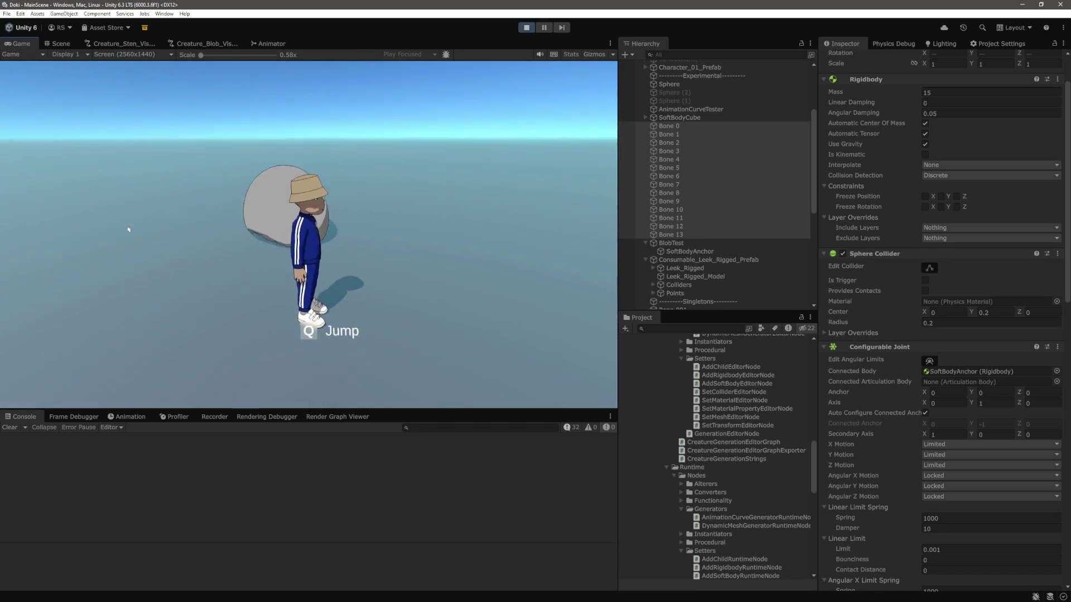
pyautogui.scroll(2, 908, 192)
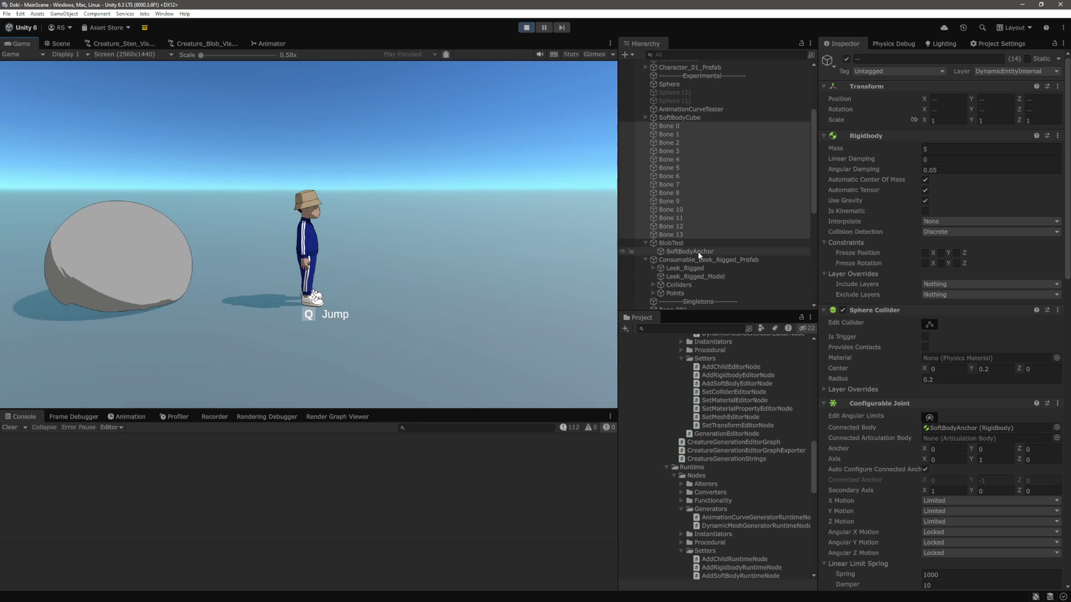
pyautogui.click(675, 243)
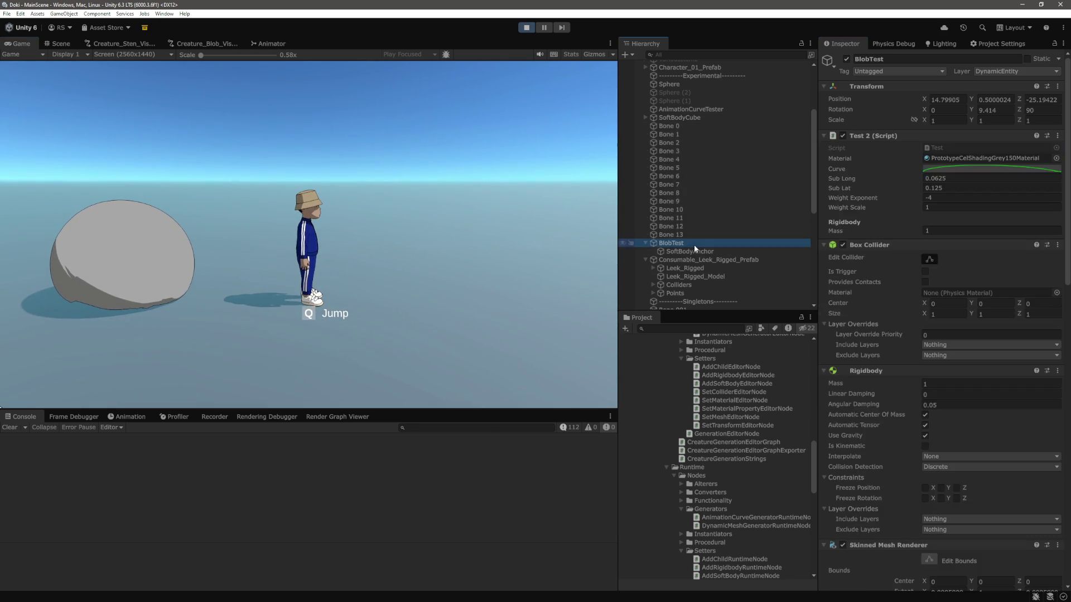
pyautogui.write('2')
pyautogui.press('Tab')
pyautogui.write('2')
pyautogui.press('Tab')
pyautogui.write('2')
pyautogui.press('Return')
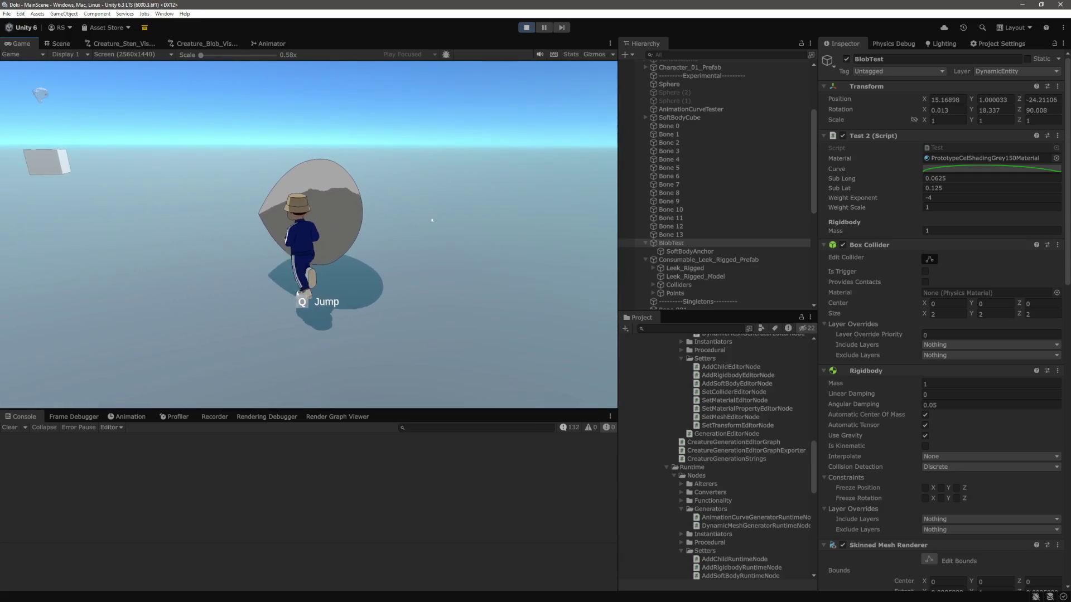
pyautogui.click(58, 48)
pyautogui.press('f')
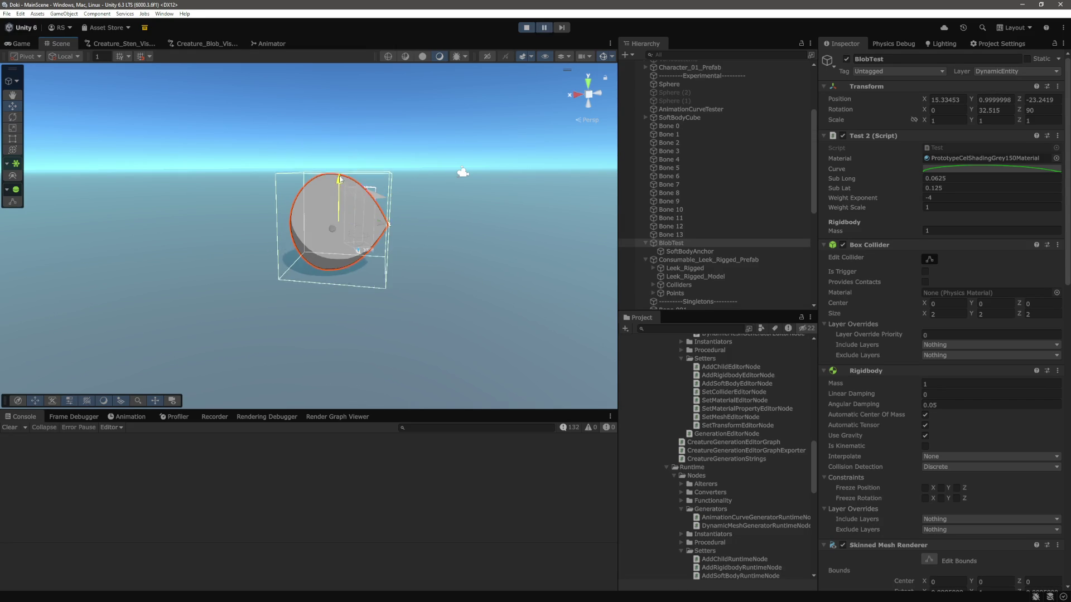
pyautogui.click(1029, 110)
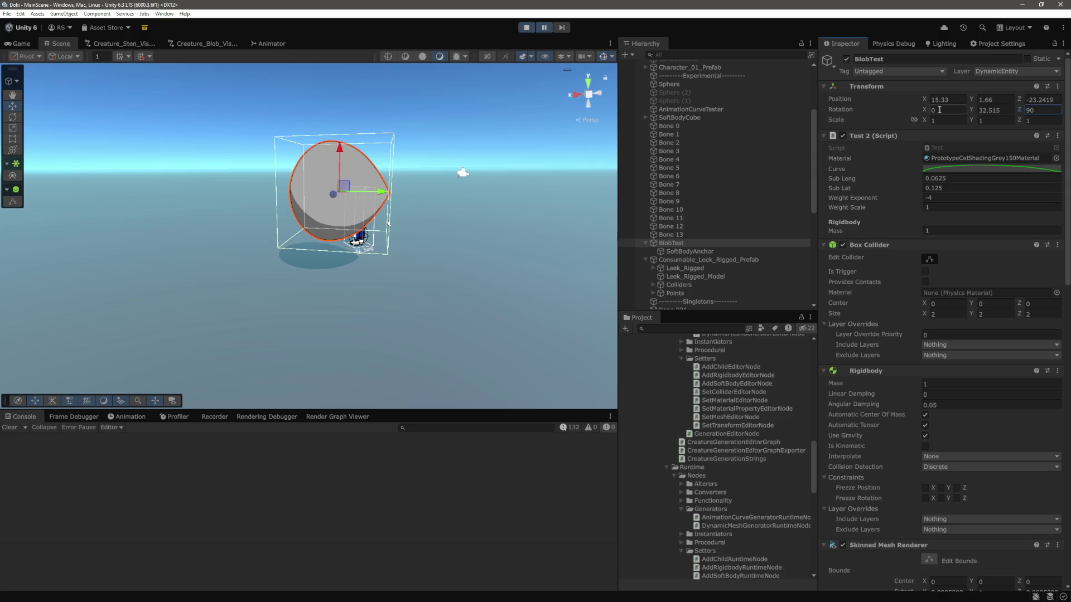
pyautogui.write('90')
pyautogui.press('Tab')
pyautogui.press('BackSpace')
pyautogui.write('0')
pyautogui.press('Tab')
pyautogui.press('BackSpace')
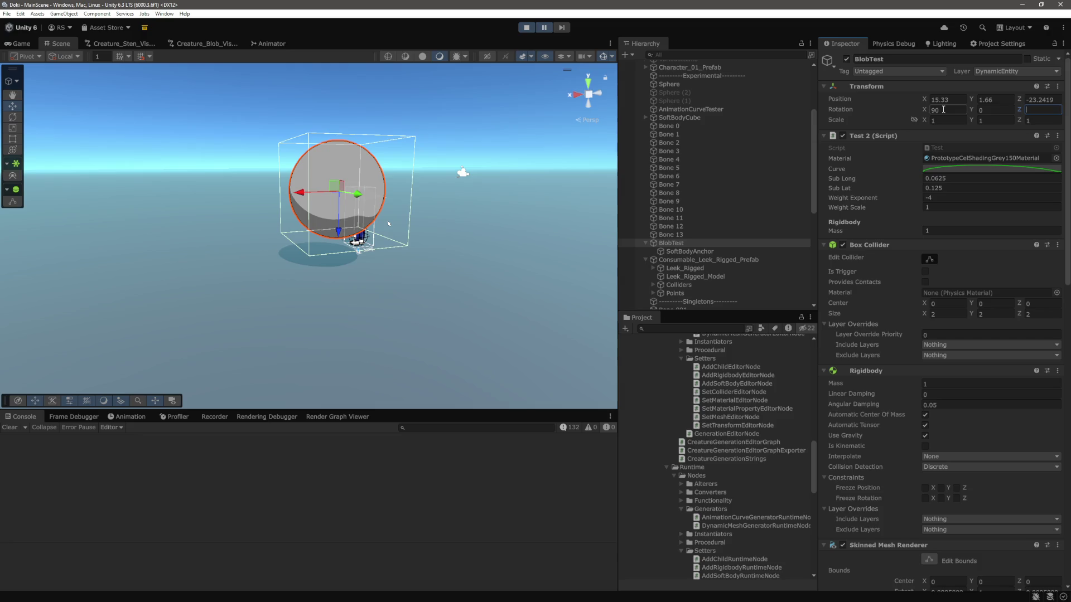
pyautogui.moveTo(923, 116); pyautogui.dragTo(755, 108)
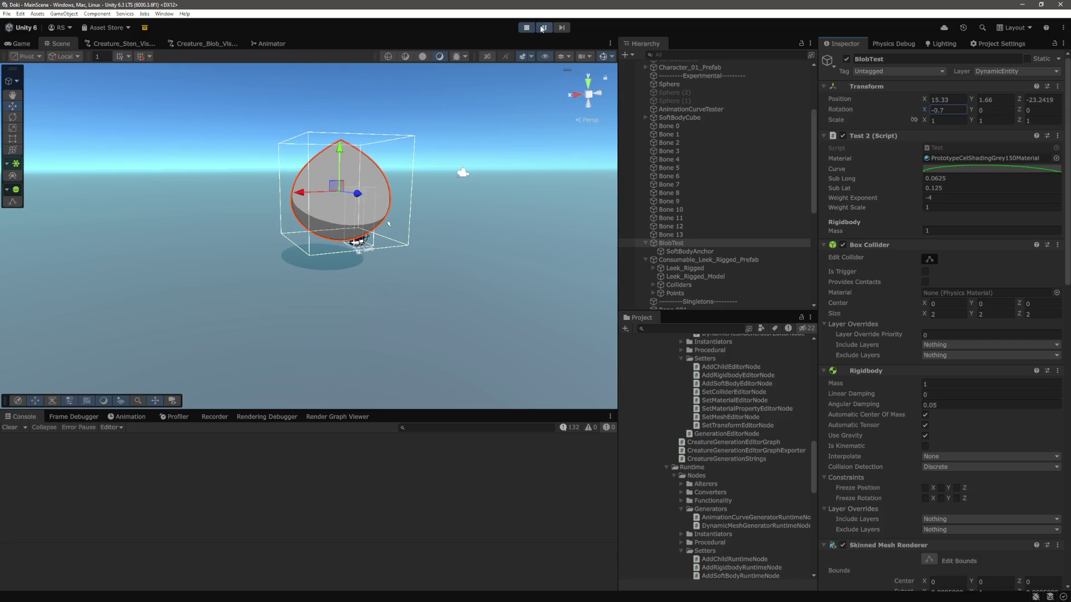
pyautogui.click(24, 48)
pyautogui.click(52, 48)
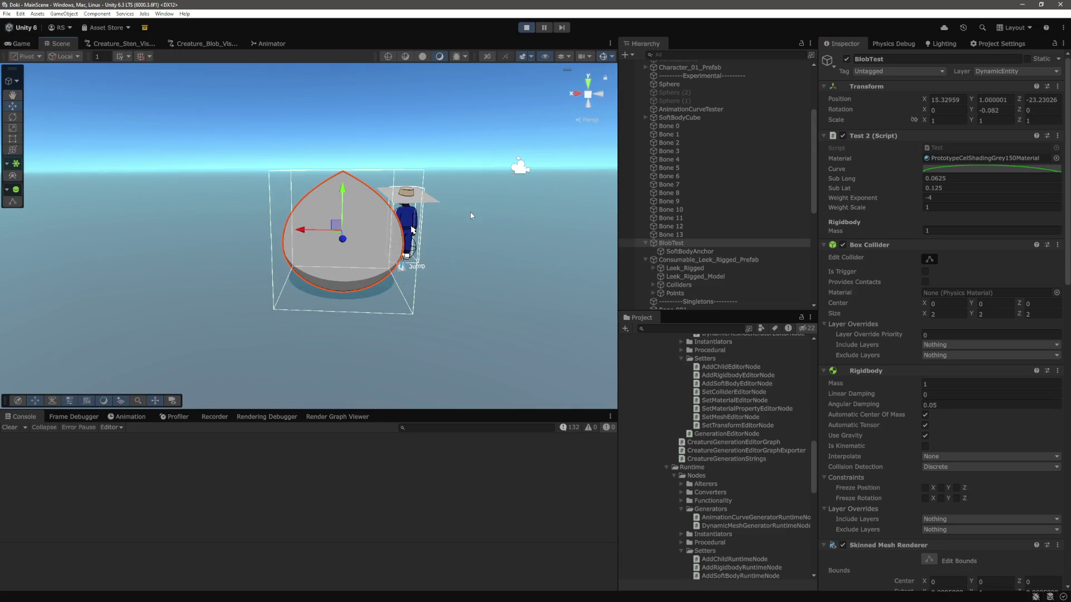
pyautogui.moveTo(440, 221)
pyautogui.mouseDown()
pyautogui.moveTo(327, 195)
pyautogui.moveTo(429, 208)
pyautogui.mouseUp()
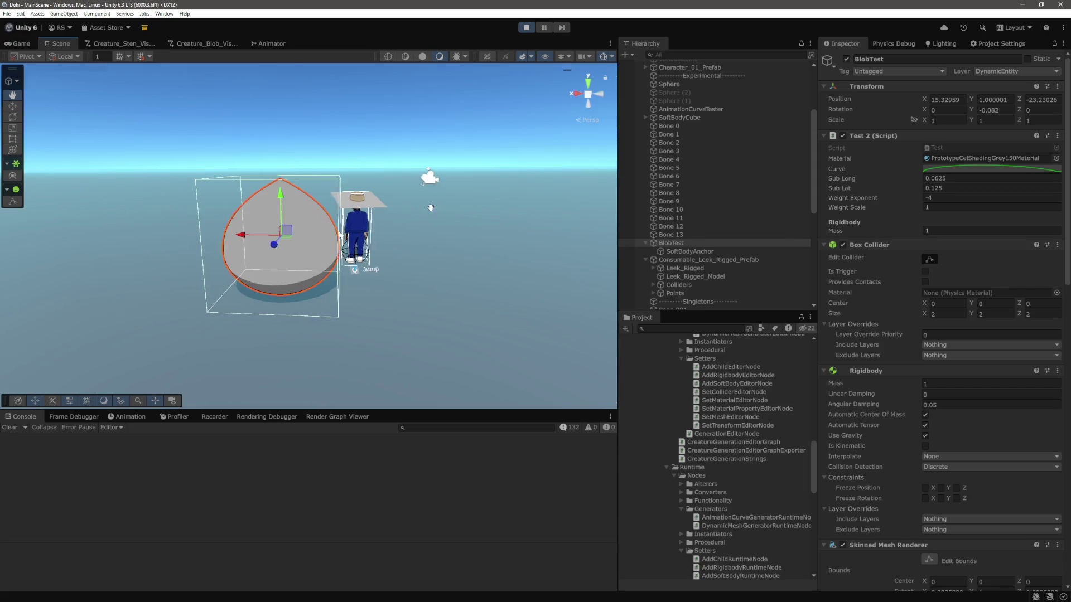
pyautogui.press('f')
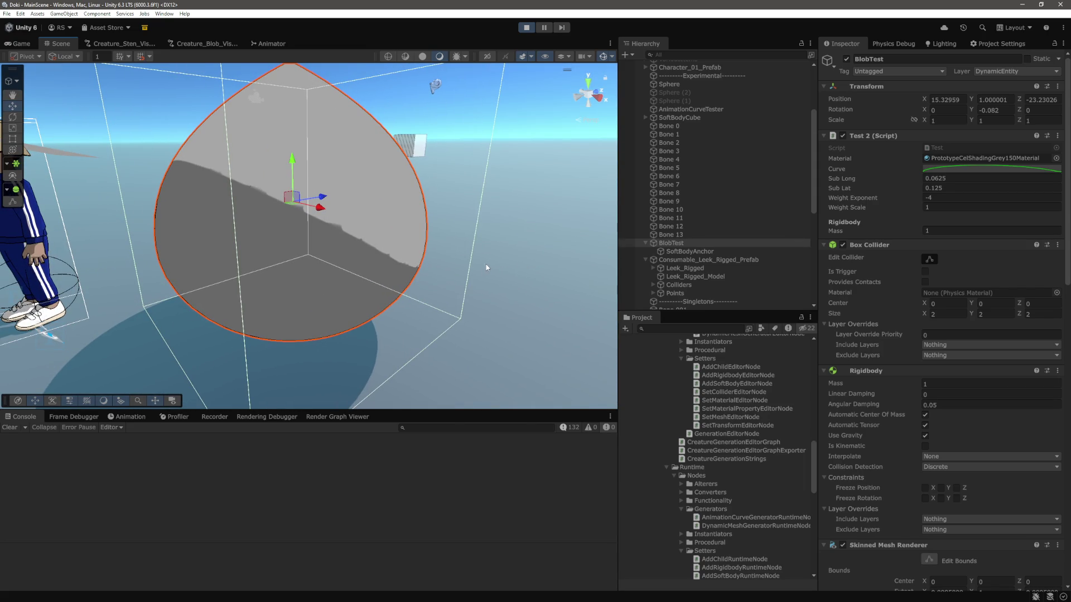
# Step: Inspect the Directional Light and try adjusting its shadow Near Plane slider
pyautogui.click(411, 144)
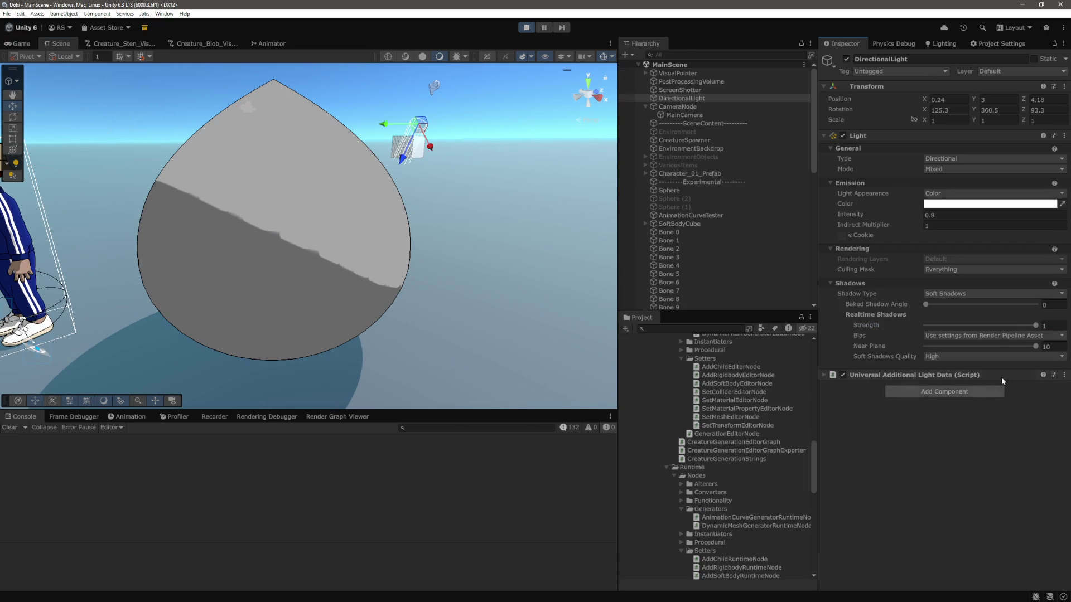
pyautogui.moveTo(1035, 346)
pyautogui.mouseDown()
pyautogui.moveTo(926, 353)
pyautogui.moveTo(1036, 346)
pyautogui.mouseUp()
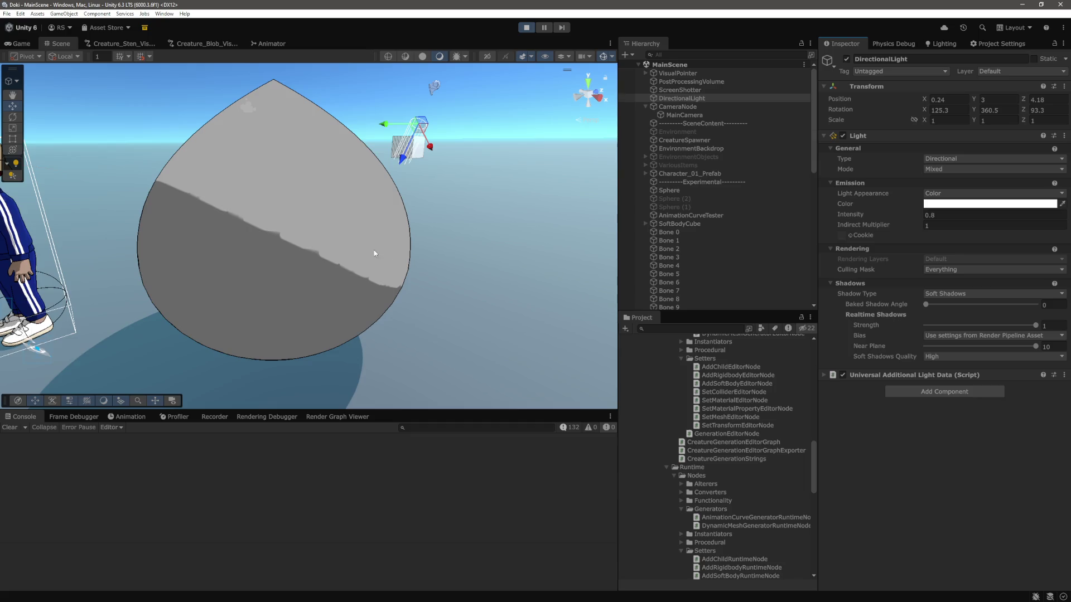
pyautogui.scroll(-2, 374, 250)
pyautogui.scroll(-5, 724, 252)
# Step: Frame the BlobTest blob, orbit to its side, and select Bone 4
pyautogui.doubleClick(675, 192)
pyautogui.moveTo(322, 226); pyautogui.dragTo(490, 262)
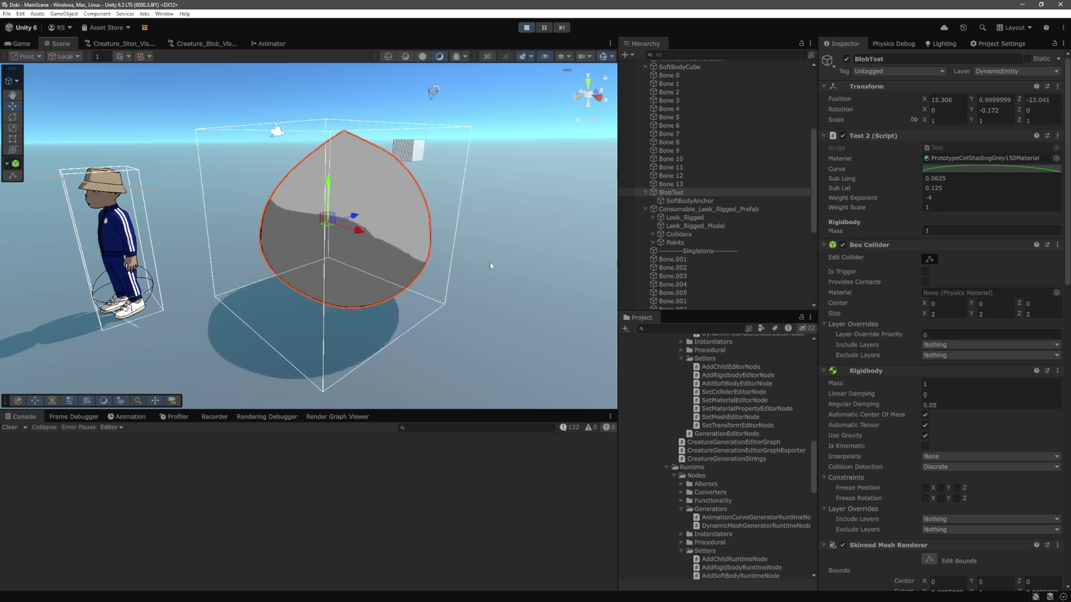
pyautogui.scroll(3, 696, 202)
pyautogui.click(685, 179)
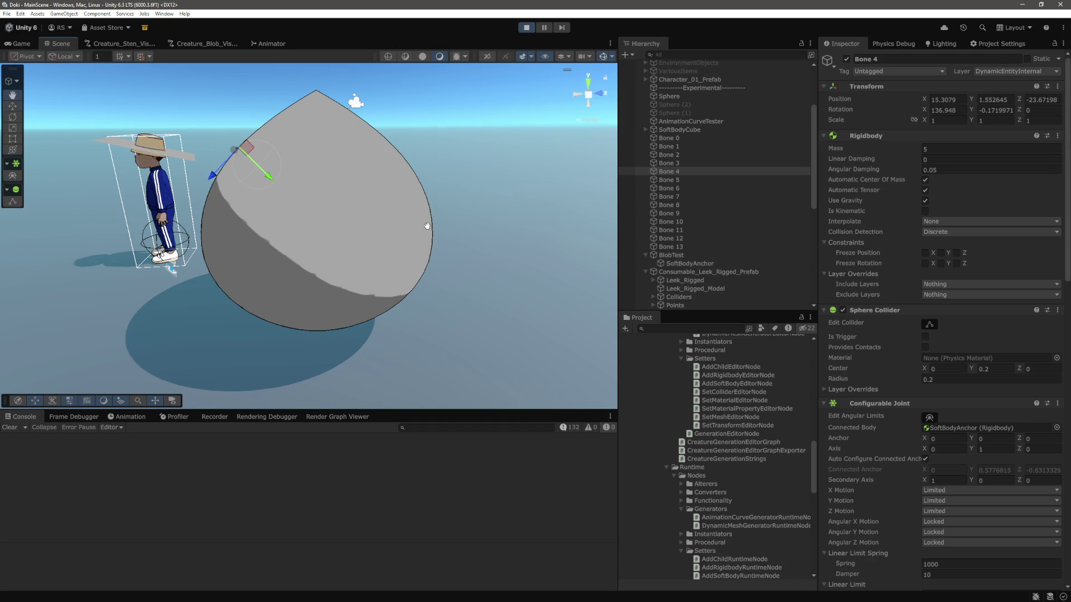
# Step: Compare Bone 0's rigidbody and joint settings with the BlobTest object's settings
pyautogui.click(682, 138)
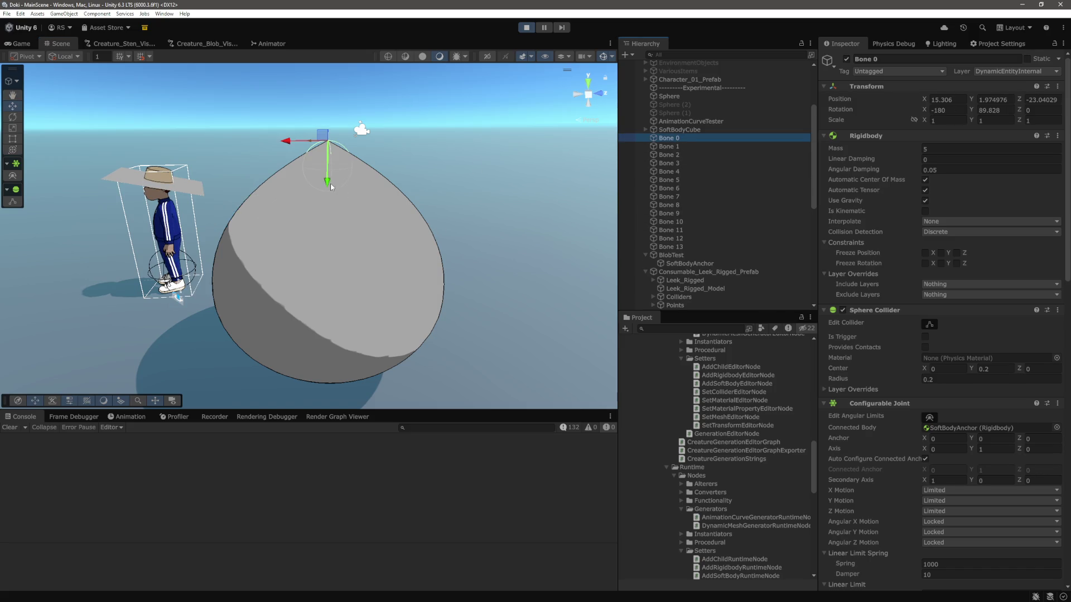
pyautogui.moveTo(360, 239); pyautogui.dragTo(336, 152)
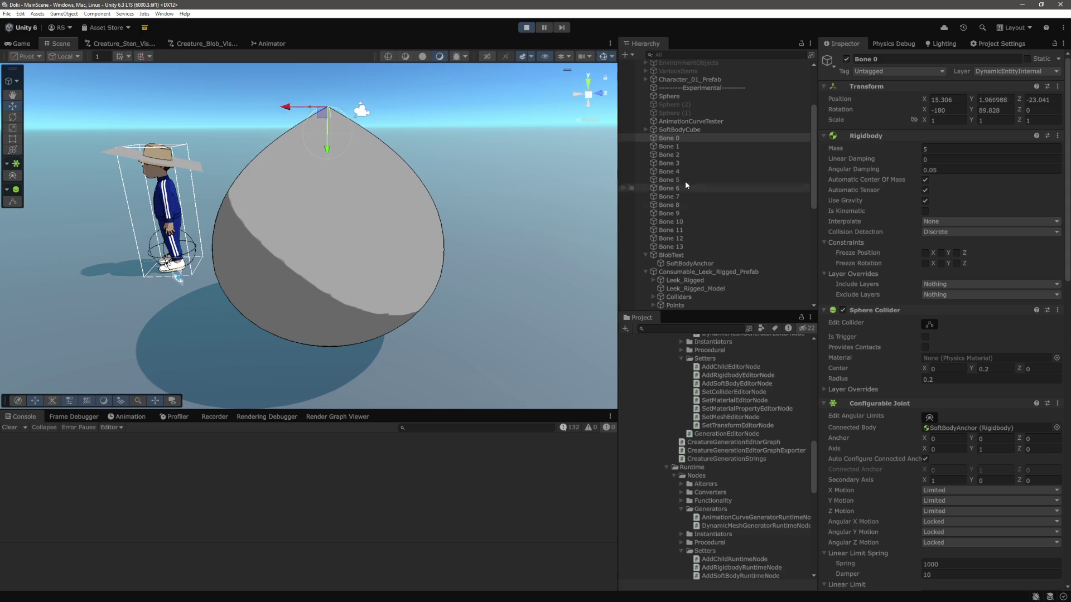
pyautogui.click(671, 255)
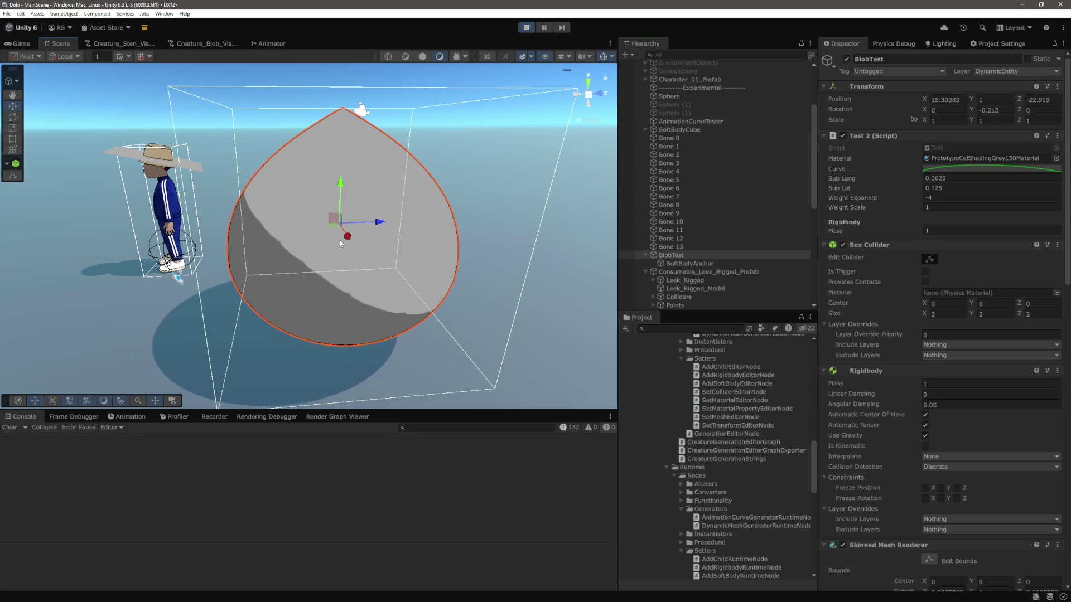
pyautogui.click(697, 138)
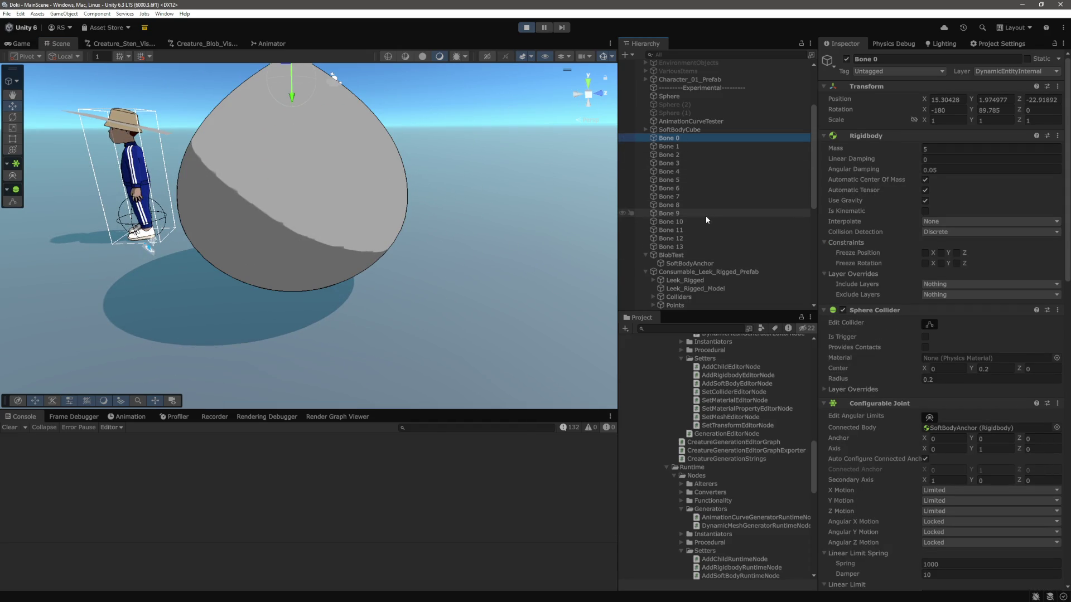
pyautogui.click(692, 255)
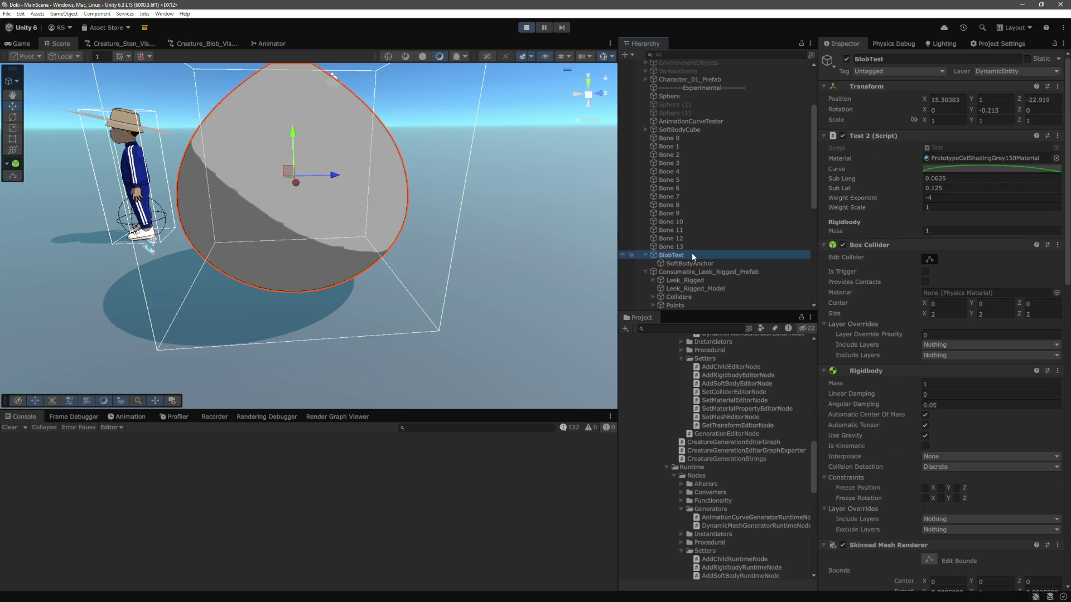
# Step: Review the SoftBodyAnchor's kinematic Rigidbody with mass 1000
pyautogui.click(698, 266)
pyautogui.scroll(-3, 425, 233)
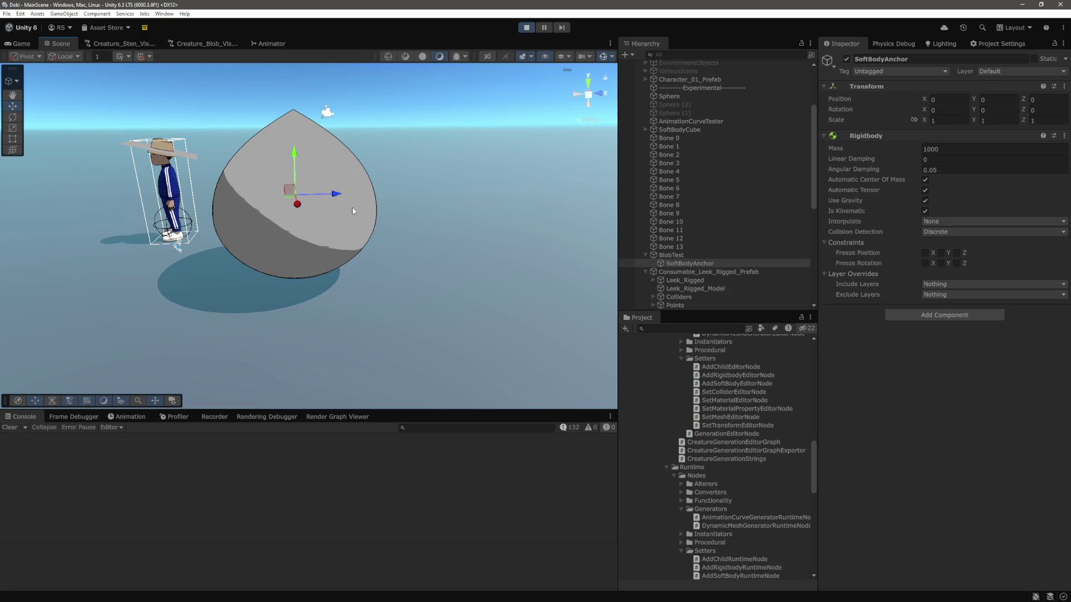
pyautogui.scroll(2, 373, 209)
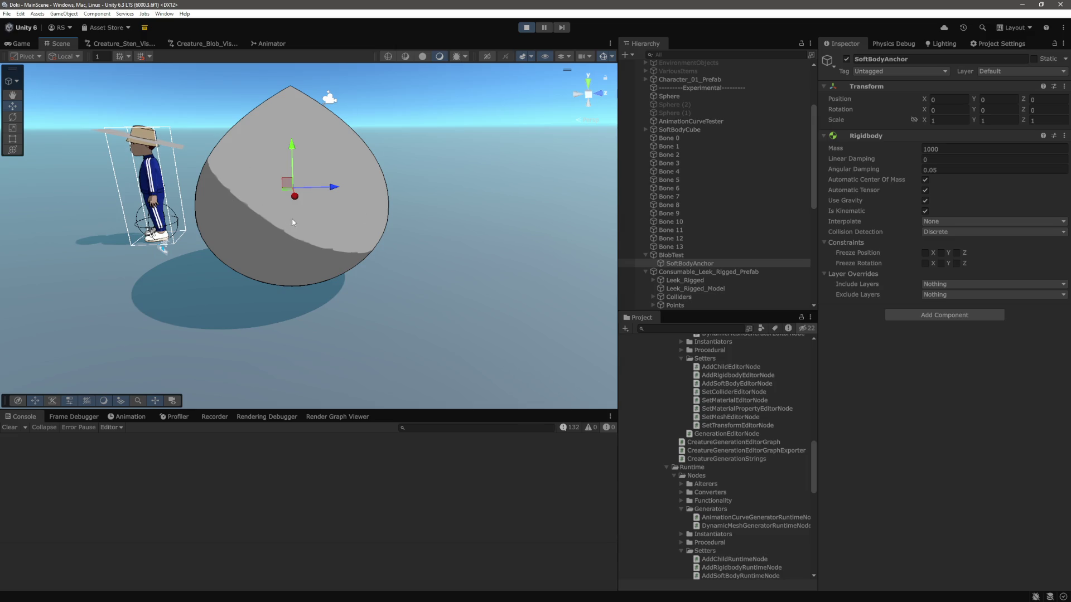
pyautogui.scroll(-3, 419, 199)
pyautogui.scroll(4, 403, 216)
pyautogui.scroll(-2, 402, 212)
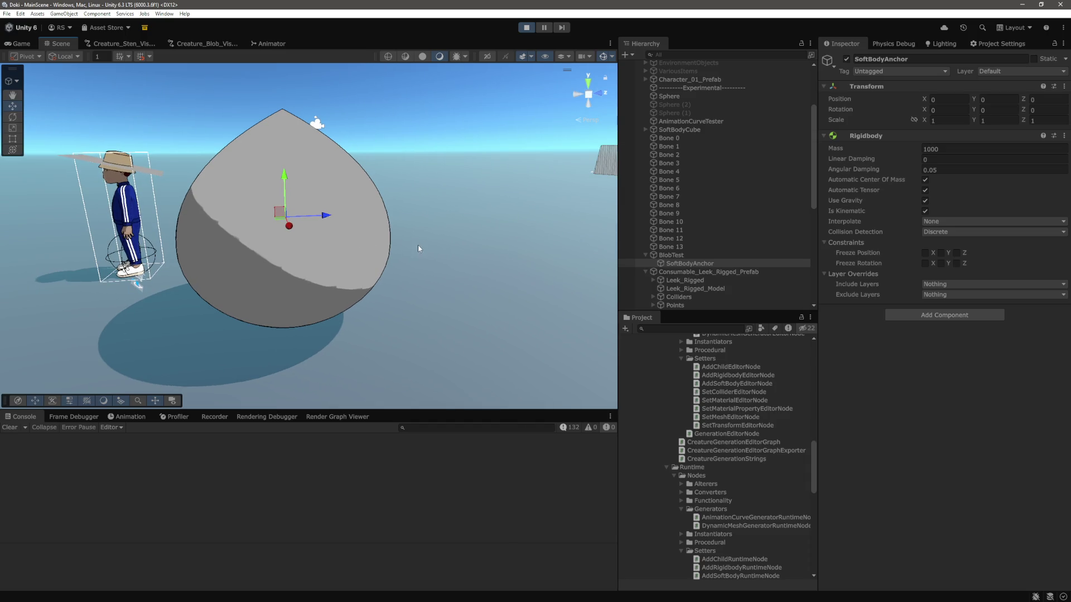
# Step: Reframe the scene and select the blob to show BlobTest's size-2 box collider
pyautogui.moveTo(487, 272)
pyautogui.mouseDown()
pyautogui.moveTo(460, 265)
pyautogui.moveTo(433, 232)
pyautogui.moveTo(446, 256)
pyautogui.mouseUp()
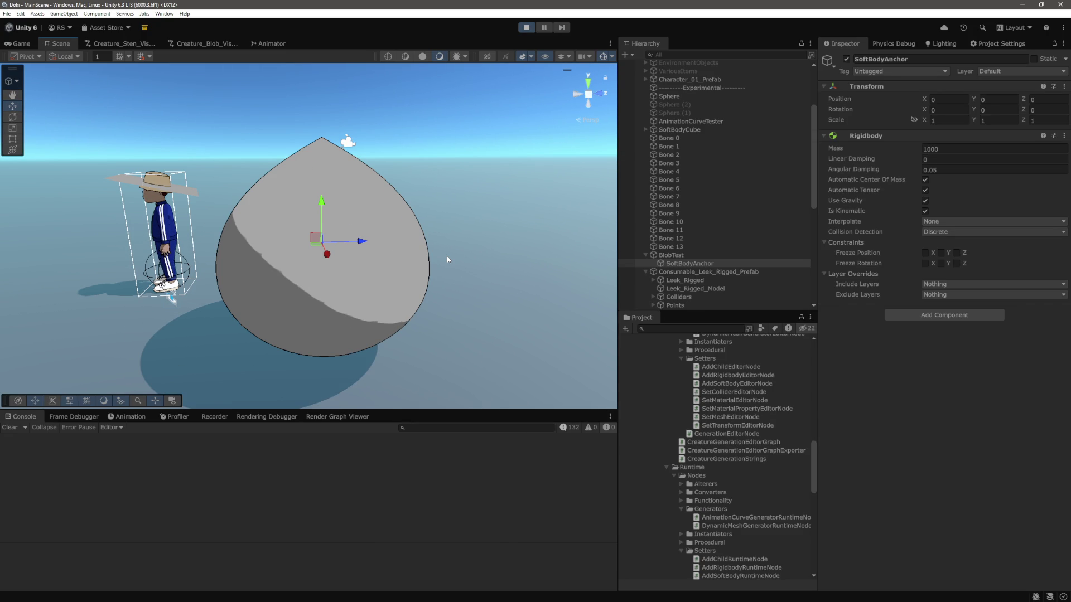
pyautogui.scroll(5, 447, 256)
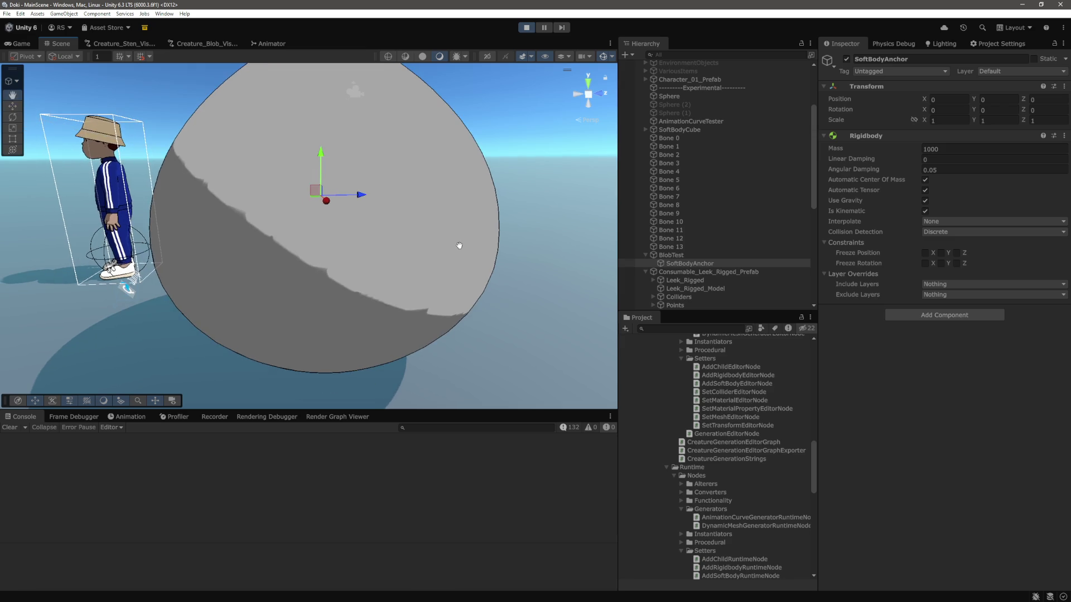
pyautogui.scroll(-6, 718, 413)
pyautogui.scroll(-10, 718, 413)
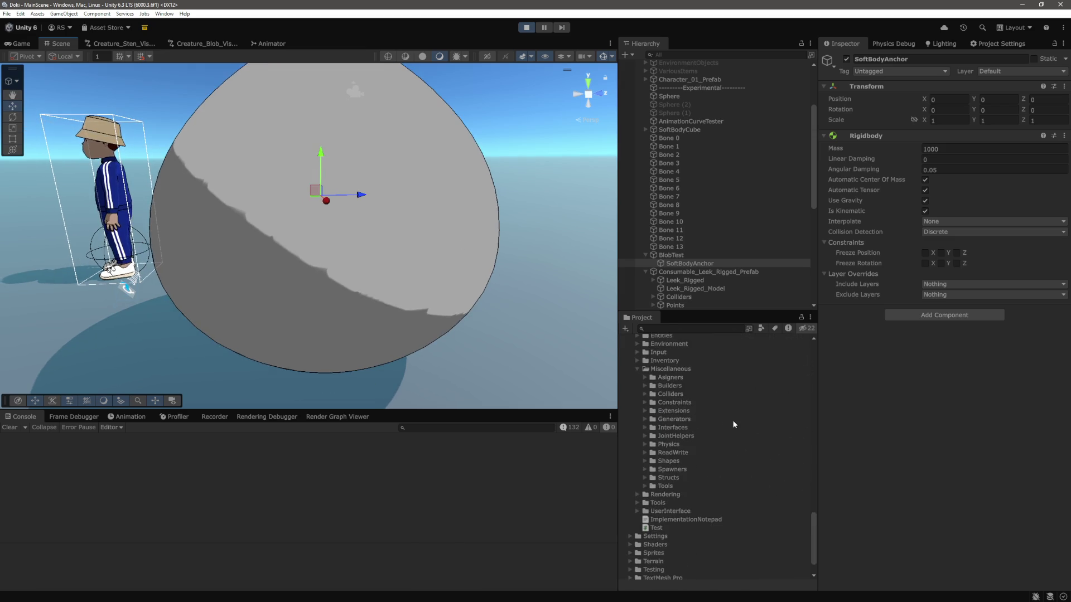
pyautogui.click(393, 282)
pyautogui.scroll(-2, 392, 283)
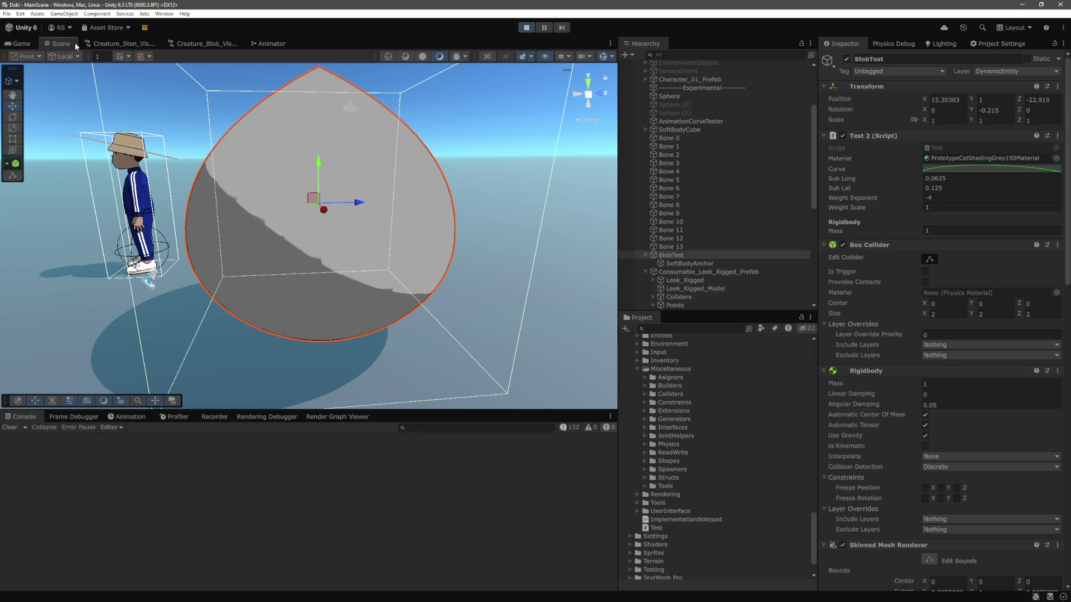
pyautogui.click(406, 57)
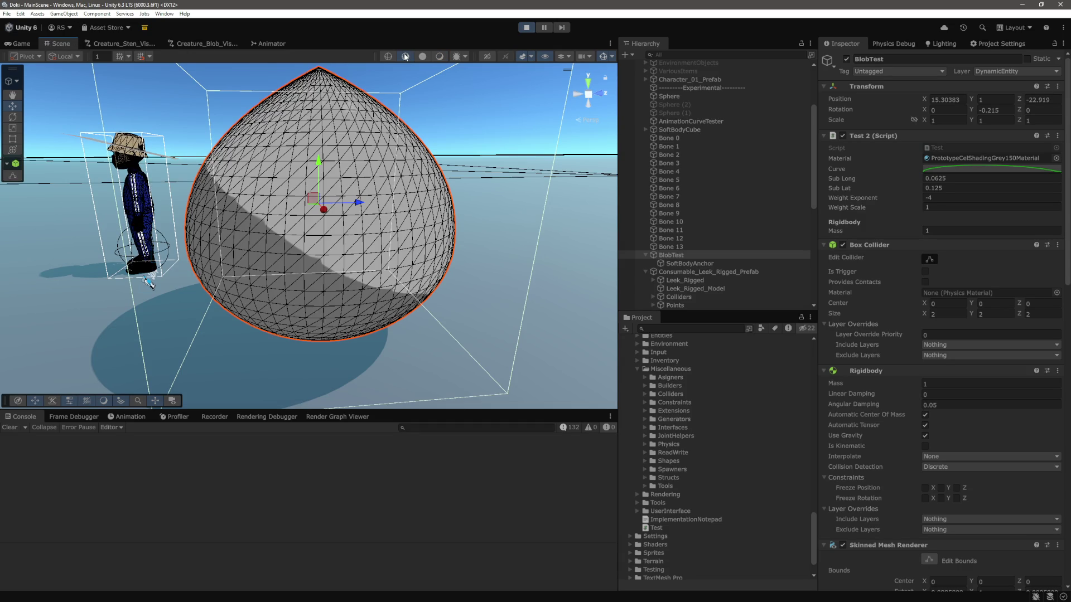
pyautogui.click(440, 57)
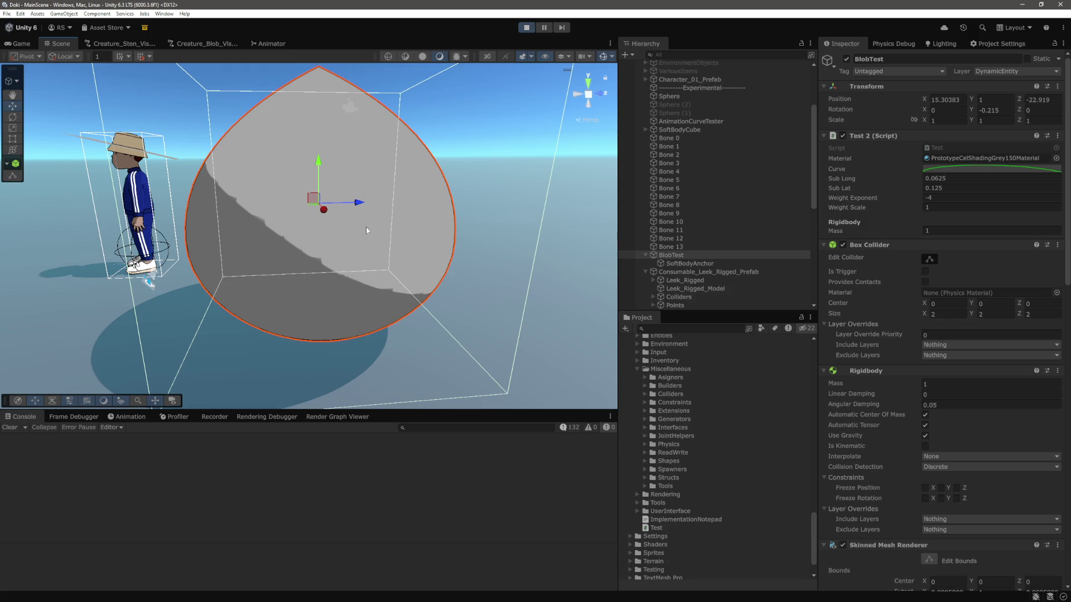
pyautogui.scroll(-2, 709, 417)
pyautogui.scroll(-4, 846, 464)
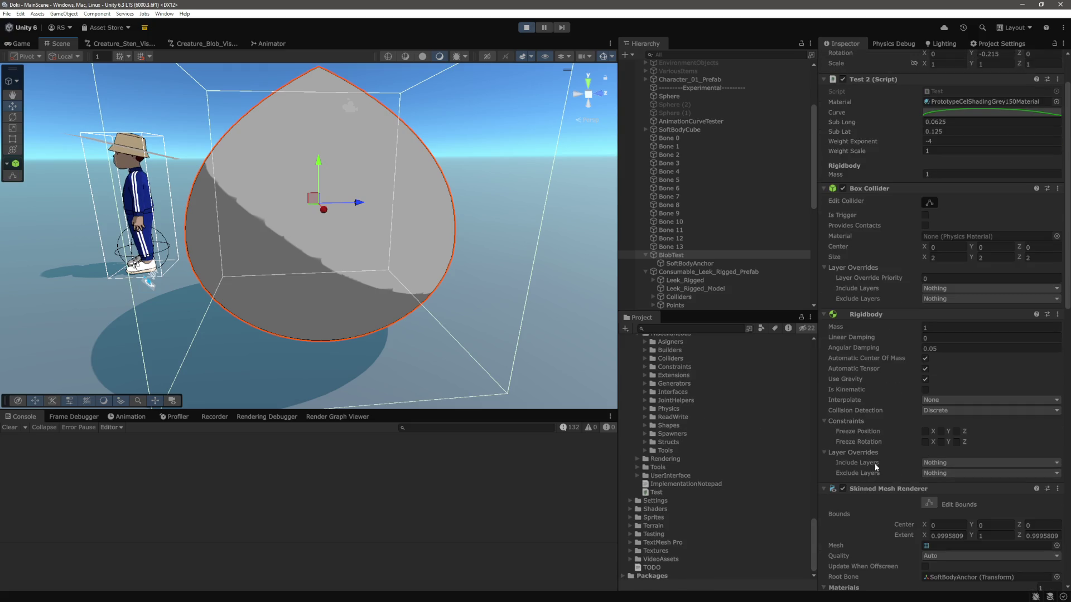
pyautogui.scroll(-4, 846, 464)
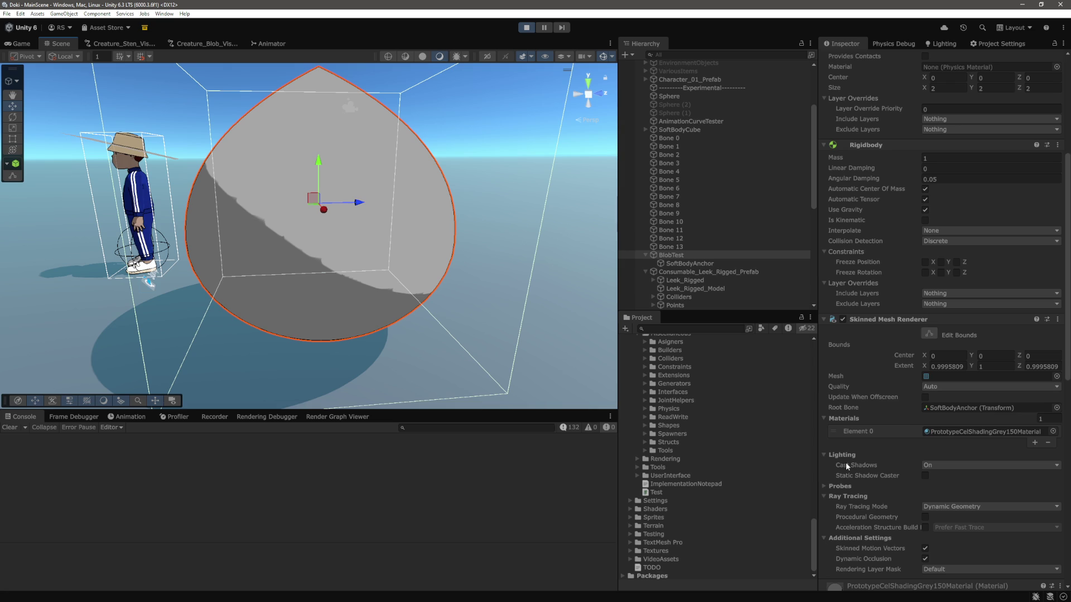
pyautogui.scroll(-9, 846, 463)
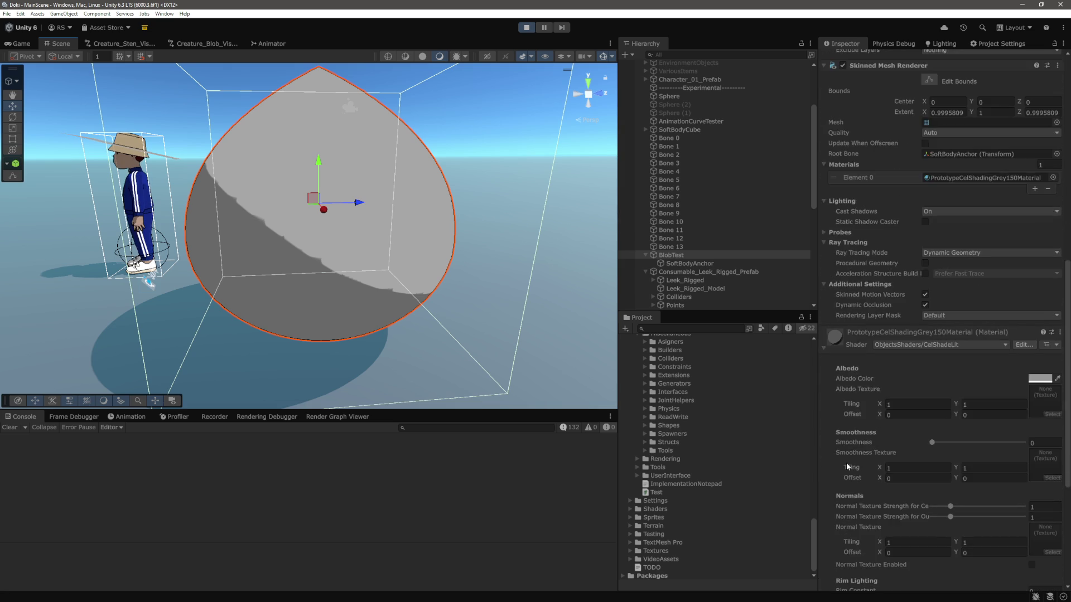
pyautogui.scroll(3, 728, 283)
pyautogui.scroll(-5, 738, 268)
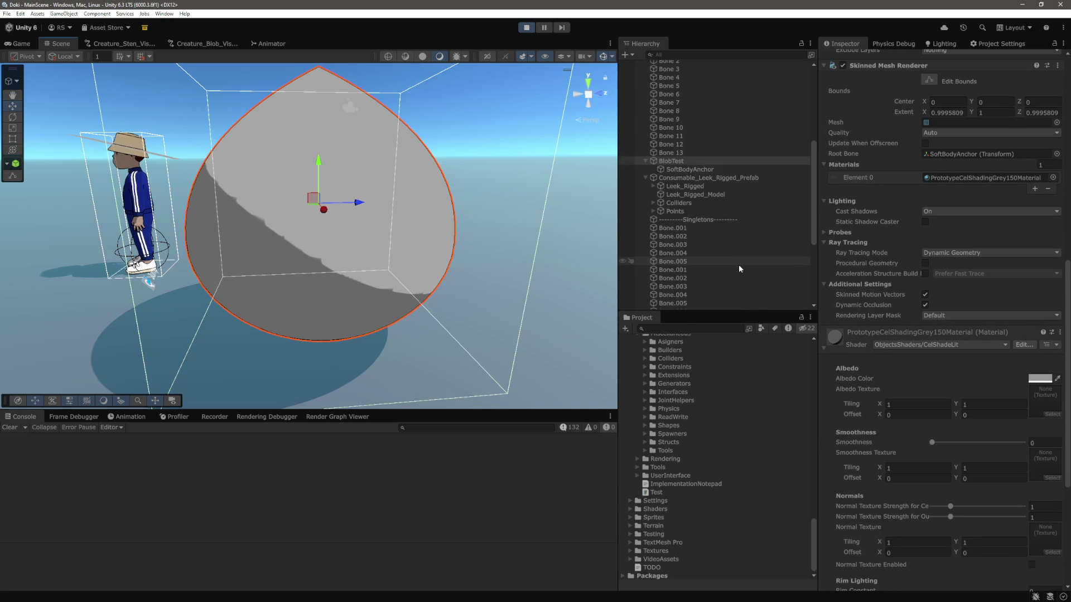
pyautogui.scroll(5, 373, 275)
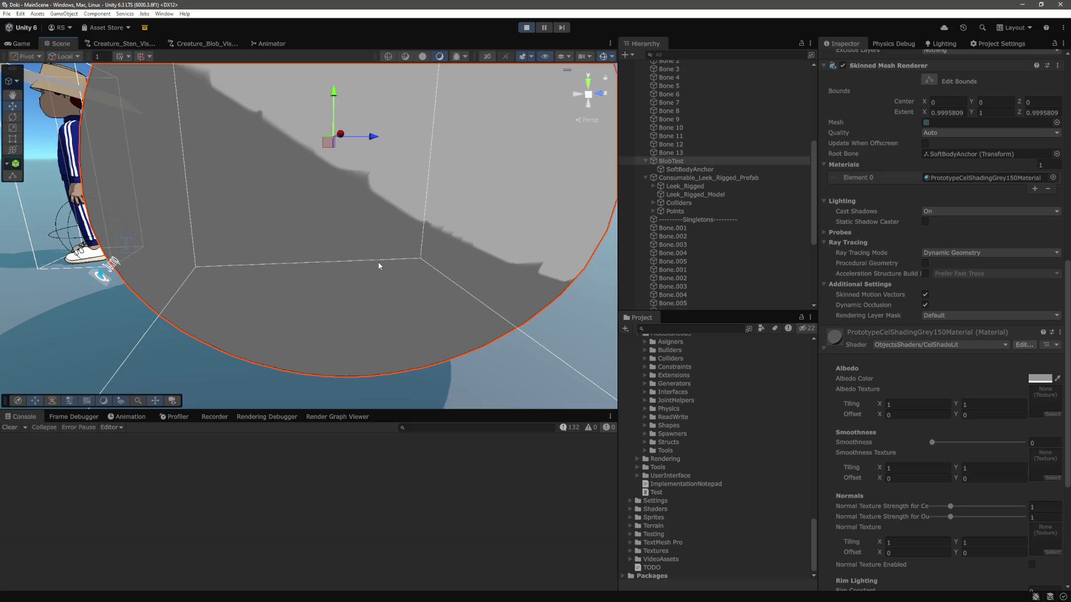
pyautogui.scroll(-3, 379, 262)
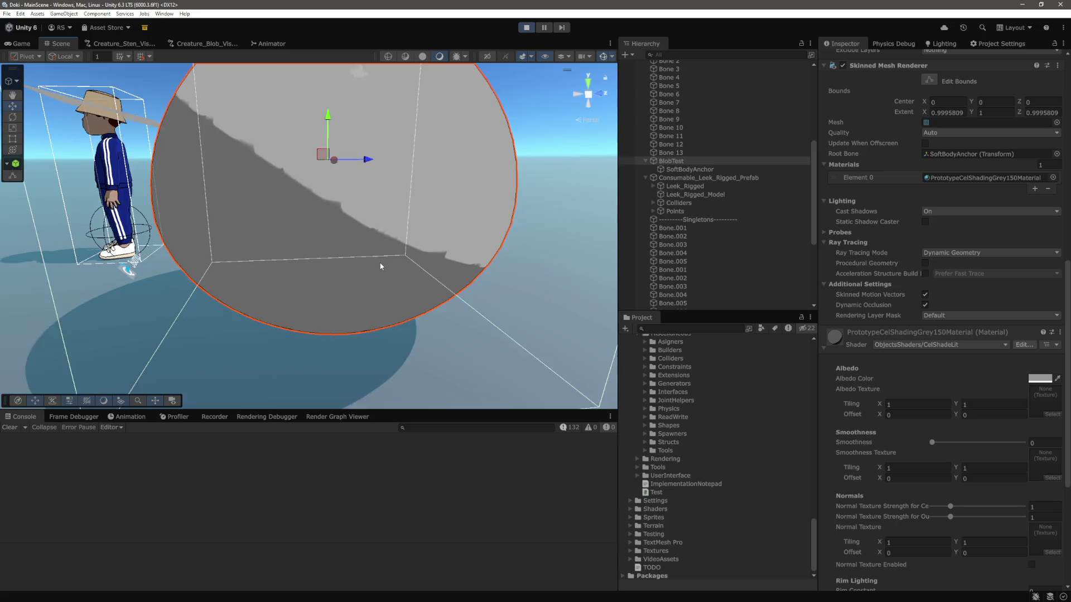
pyautogui.scroll(3, 308, 275)
pyautogui.moveTo(308, 276); pyautogui.dragTo(499, 281)
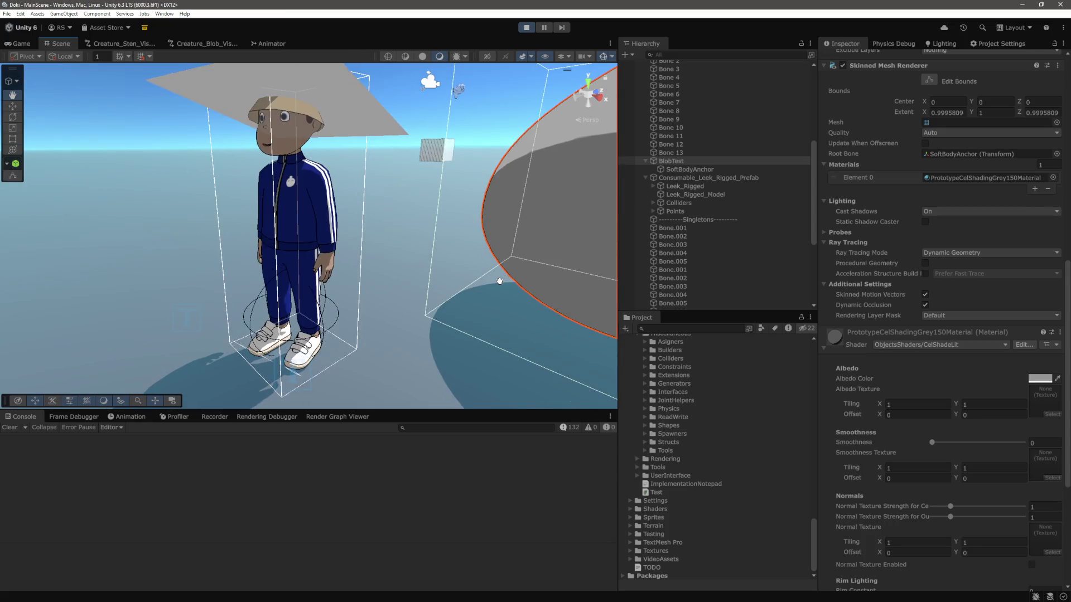
pyautogui.press('f')
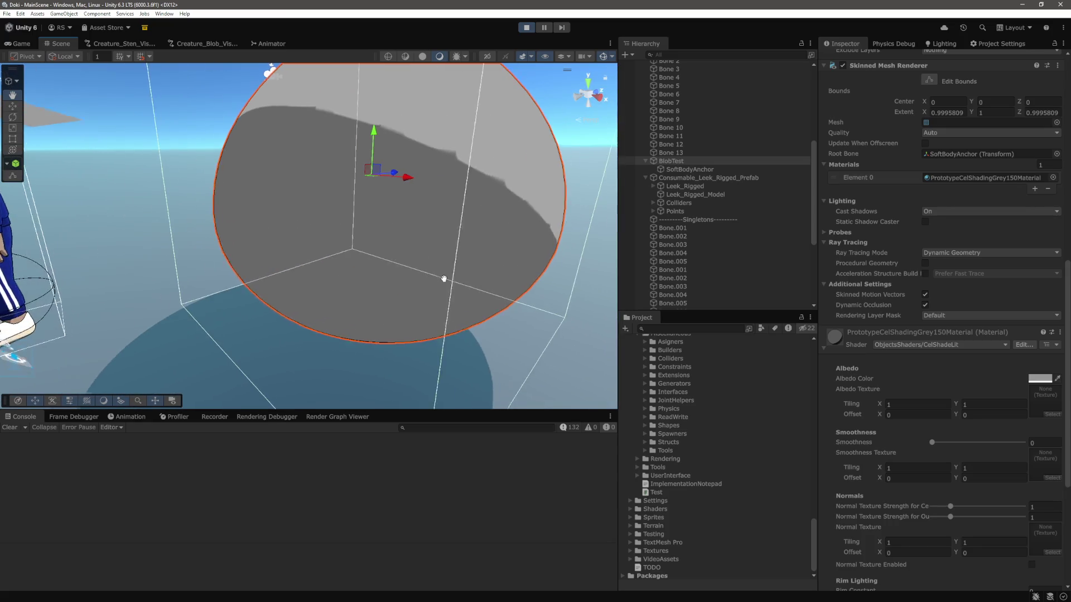
pyautogui.click(703, 170)
pyautogui.press('Up')
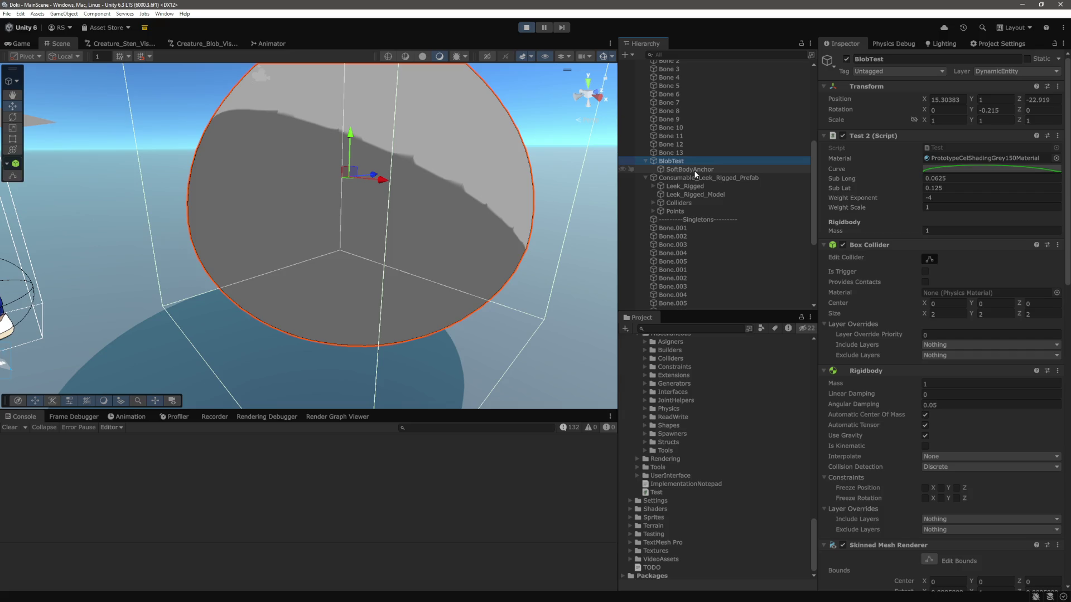
# Step: Experiment with the material's Shadow Attenuation, trying .4 and dragging it back down
pyautogui.scroll(-15, 901, 313)
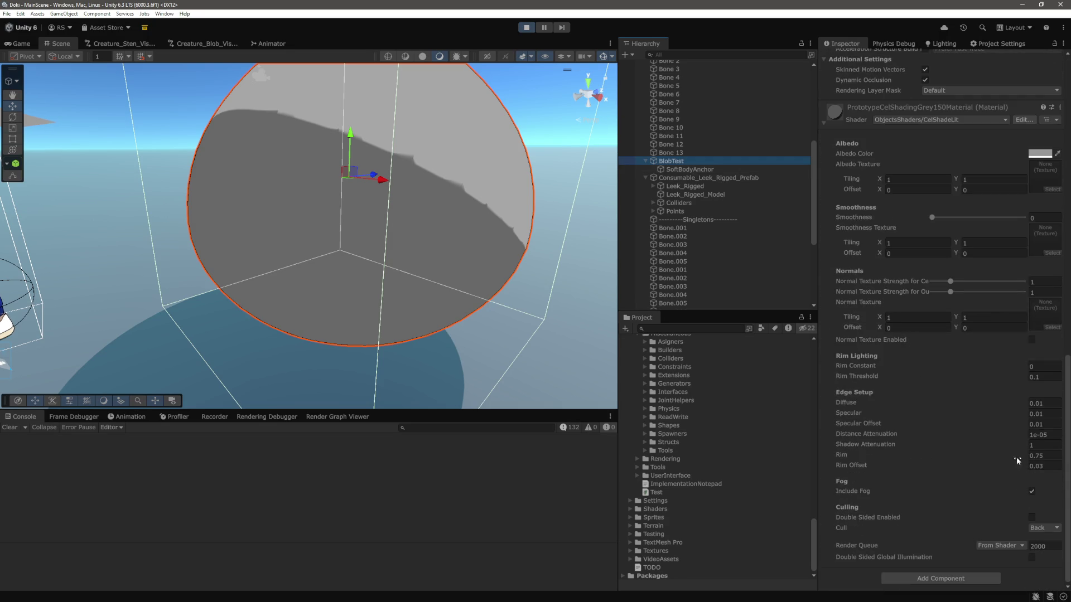
pyautogui.moveTo(1013, 444); pyautogui.dragTo(1030, 449)
pyautogui.write('.4')
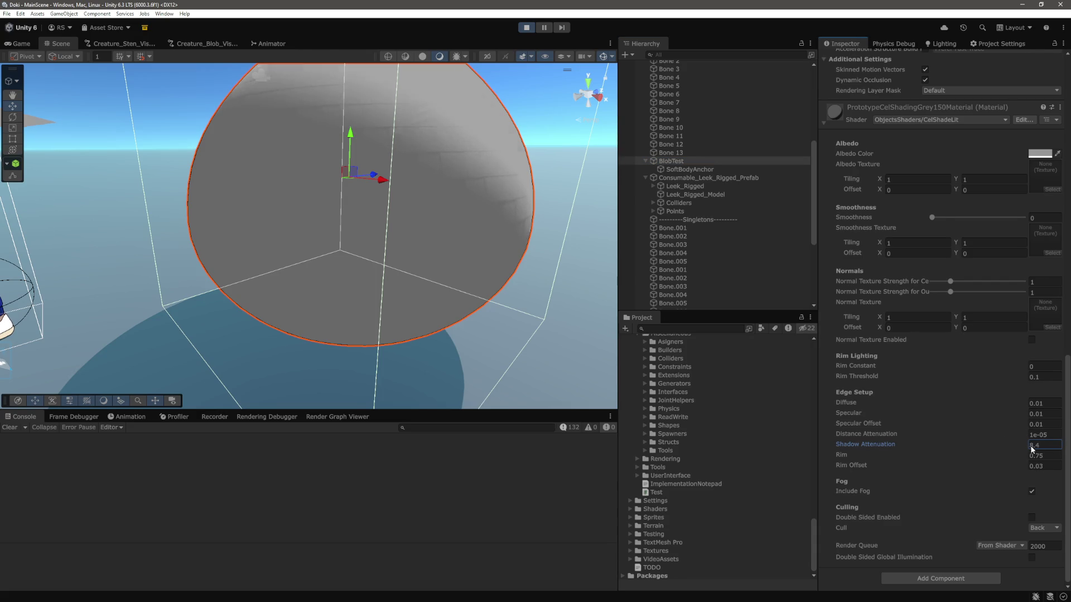
pyautogui.moveTo(1031, 450); pyautogui.dragTo(1013, 447)
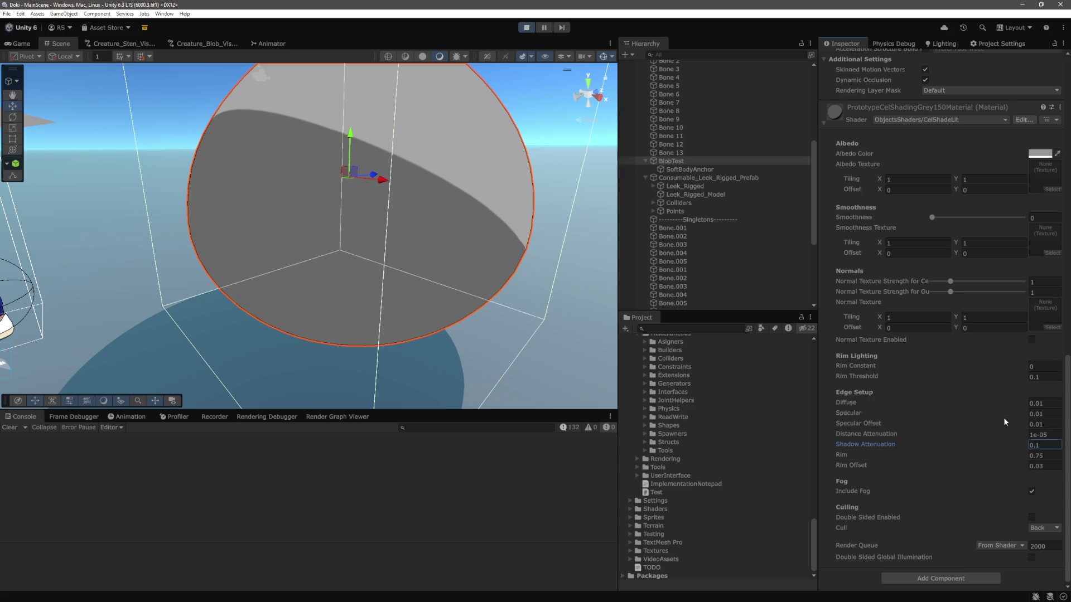
# Step: Revert Diffuse to 0.01 and nudge Shadow Attenuation up to 0.14
pyautogui.moveTo(1006, 403); pyautogui.dragTo(1026, 407)
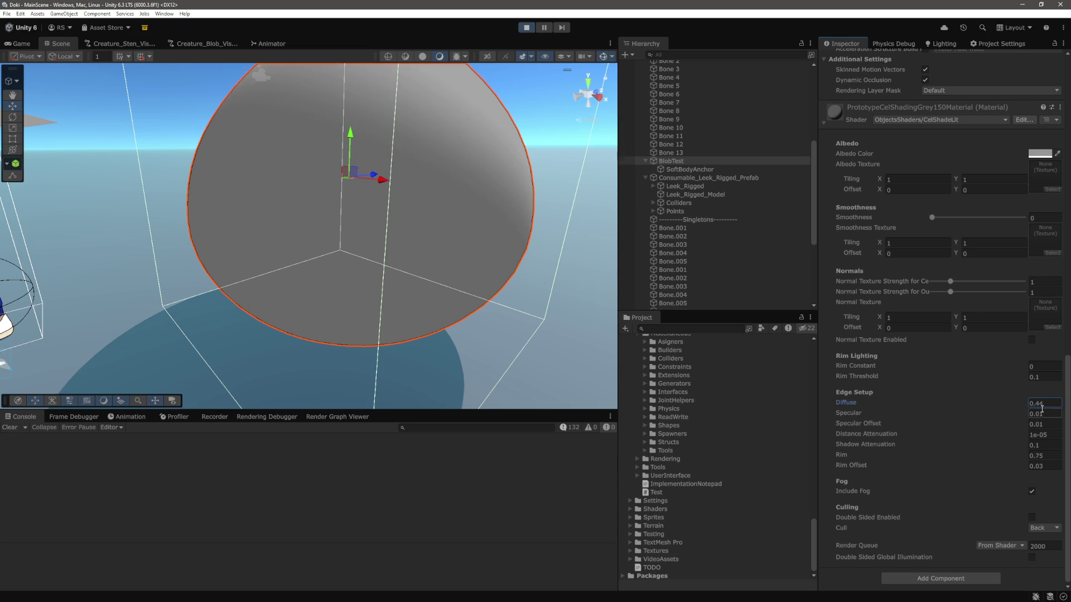
pyautogui.hotkey('ctrl', 'z')
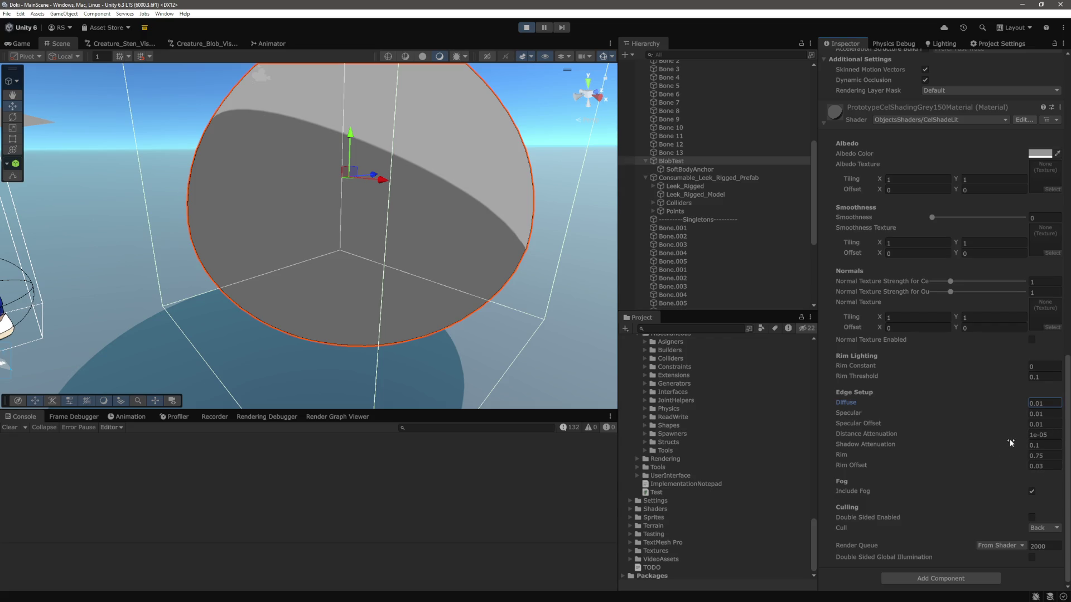
pyautogui.moveTo(1017, 444); pyautogui.dragTo(1022, 444)
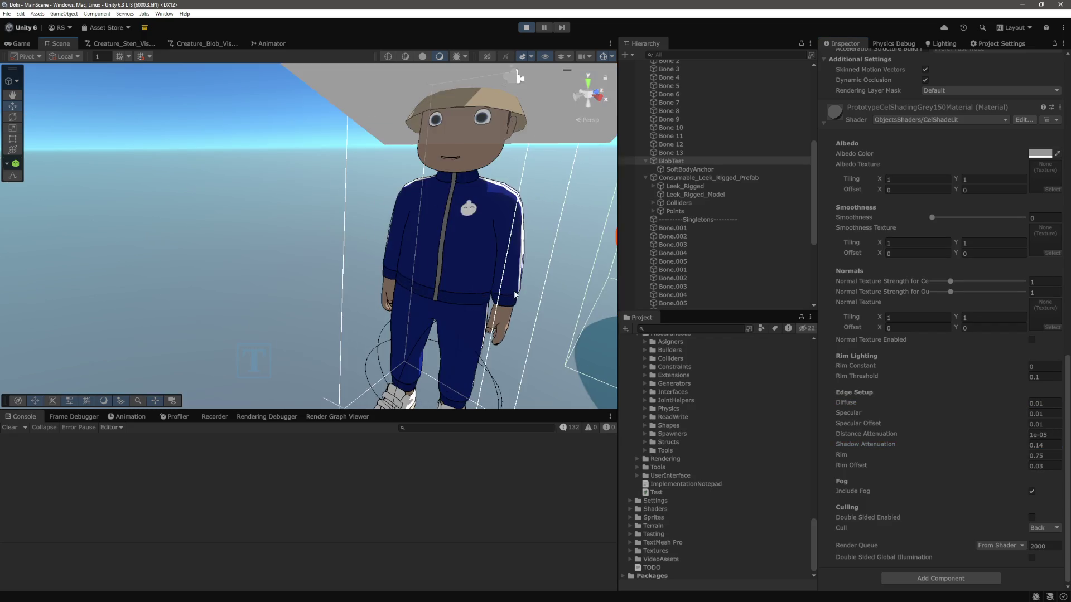
# Step: Select the character's sweater, orbit around it, and watch the blob in the running Game view
pyautogui.scroll(5, 454, 277)
pyautogui.click(441, 256)
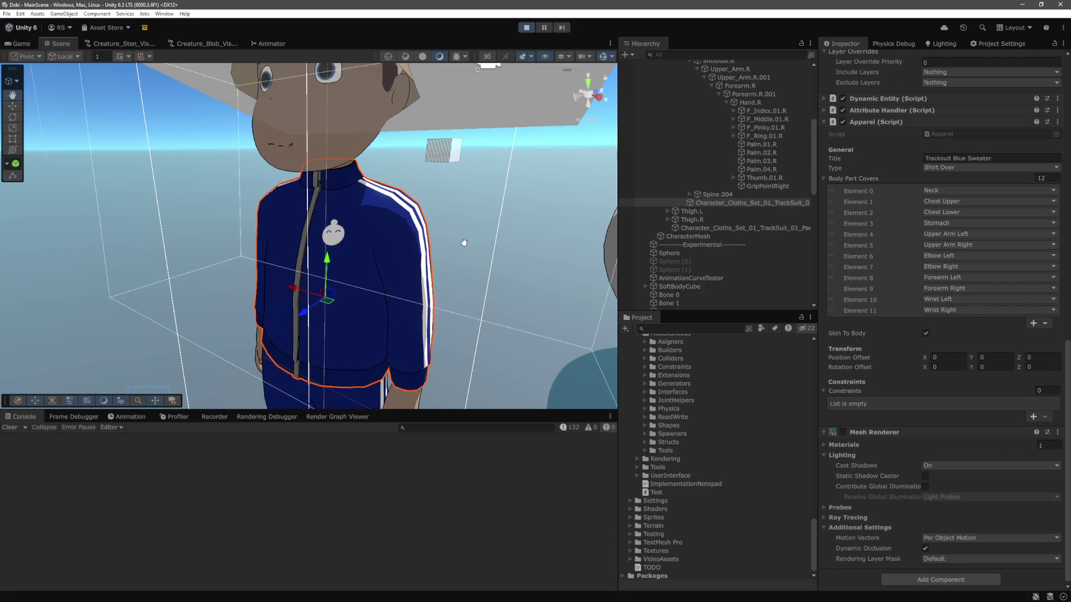
pyautogui.moveTo(463, 243)
pyautogui.mouseDown()
pyautogui.moveTo(329, 239)
pyautogui.moveTo(424, 253)
pyautogui.mouseUp()
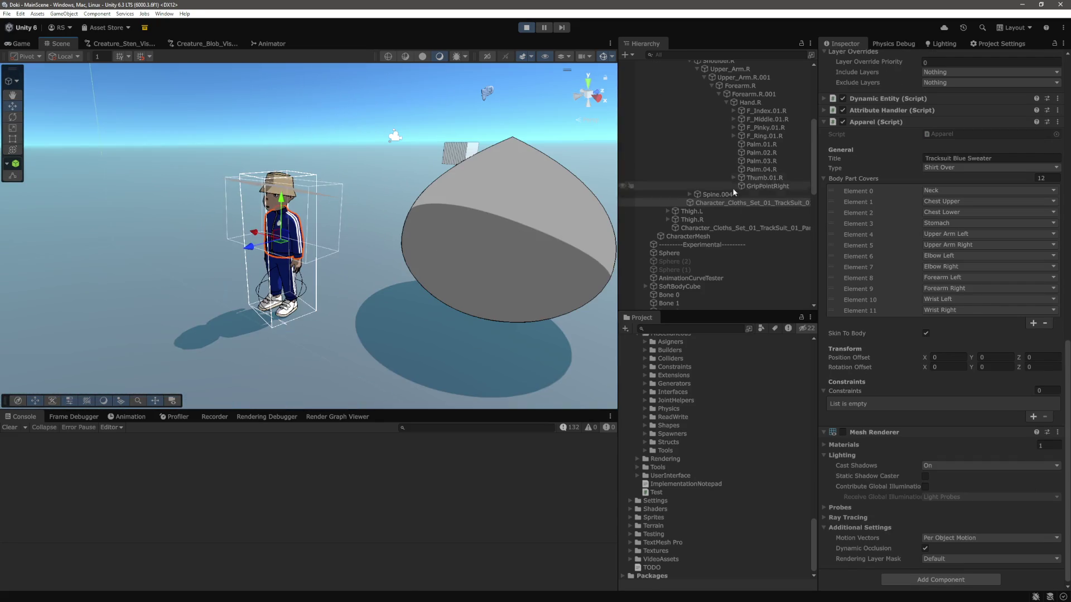
pyautogui.scroll(5, 732, 237)
pyautogui.click(29, 42)
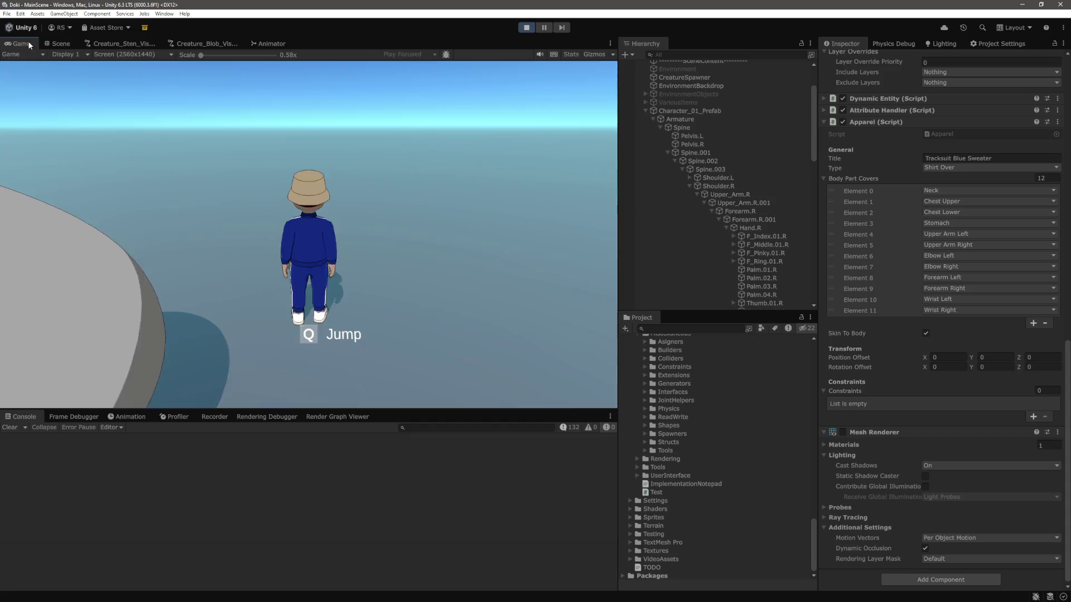
pyautogui.click(252, 145)
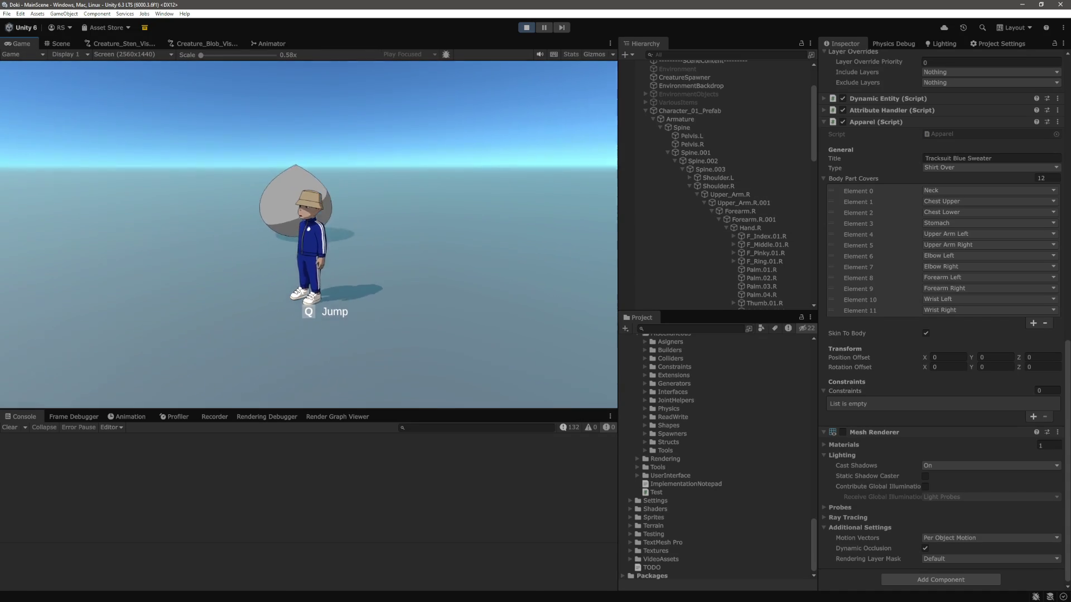
pyautogui.press('Escape')
# Step: Back in the Scene view, frame the character and select the Tracksuit Blue Pants
pyautogui.click(57, 43)
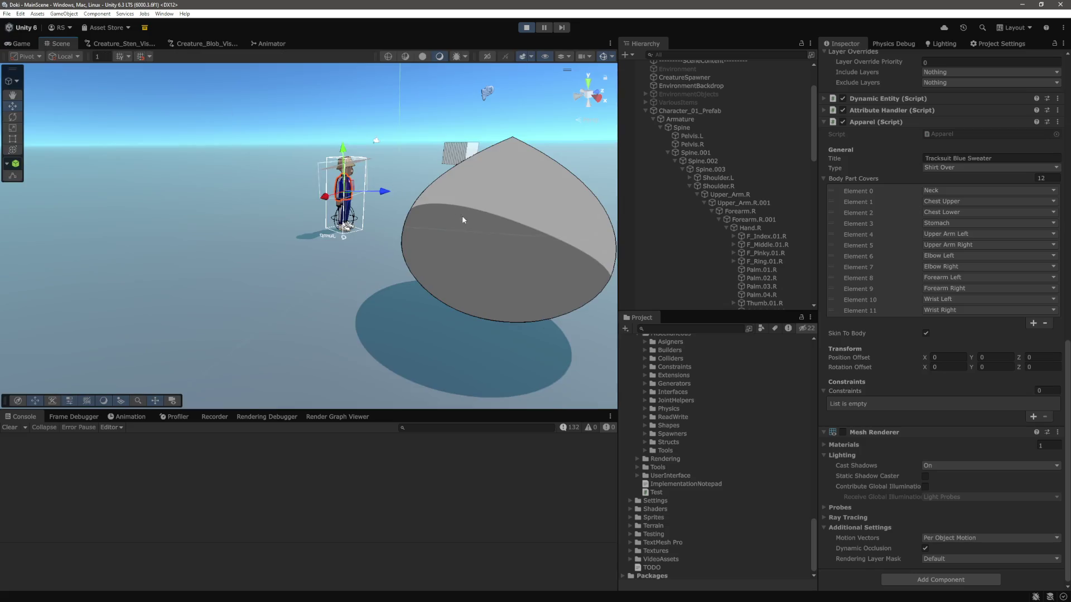
pyautogui.press('f')
pyautogui.moveTo(324, 228)
pyautogui.mouseDown()
pyautogui.moveTo(299, 182)
pyautogui.moveTo(120, 184)
pyautogui.mouseUp()
pyautogui.scroll(5, 246, 227)
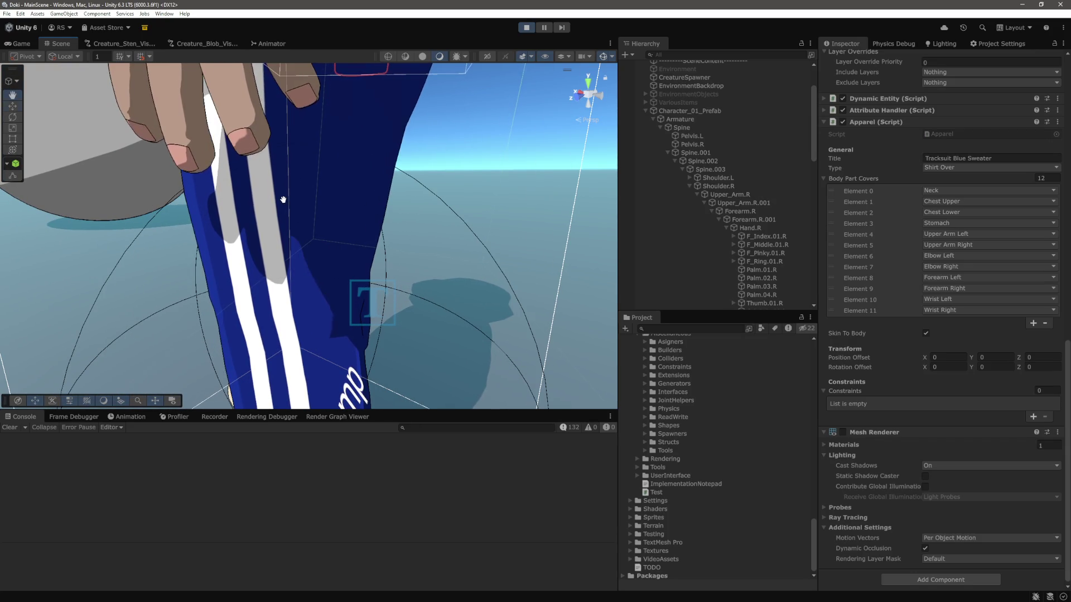
pyautogui.press('w')
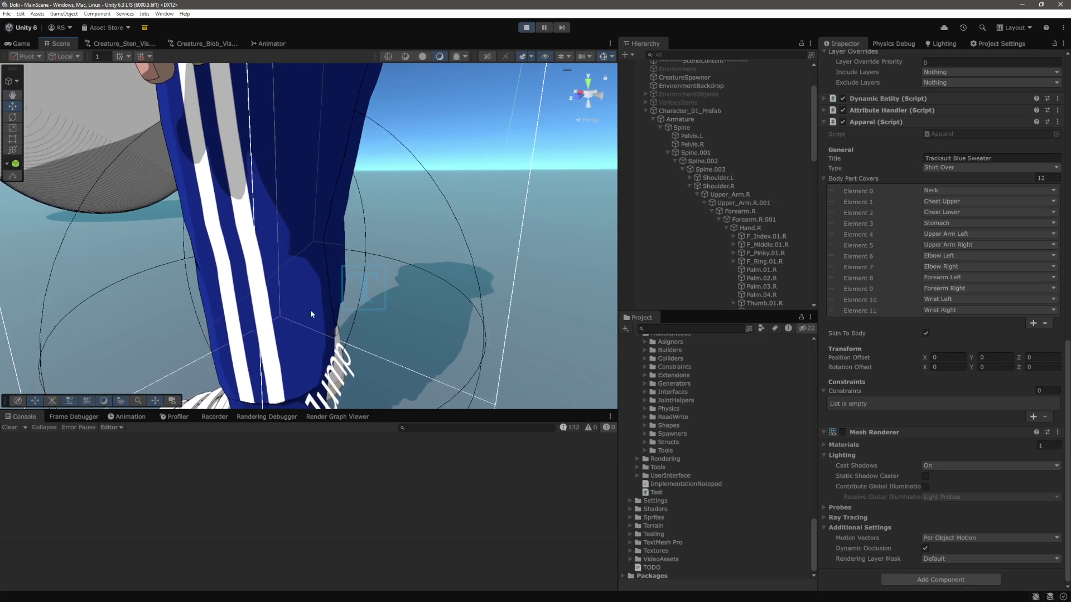
pyautogui.click(320, 262)
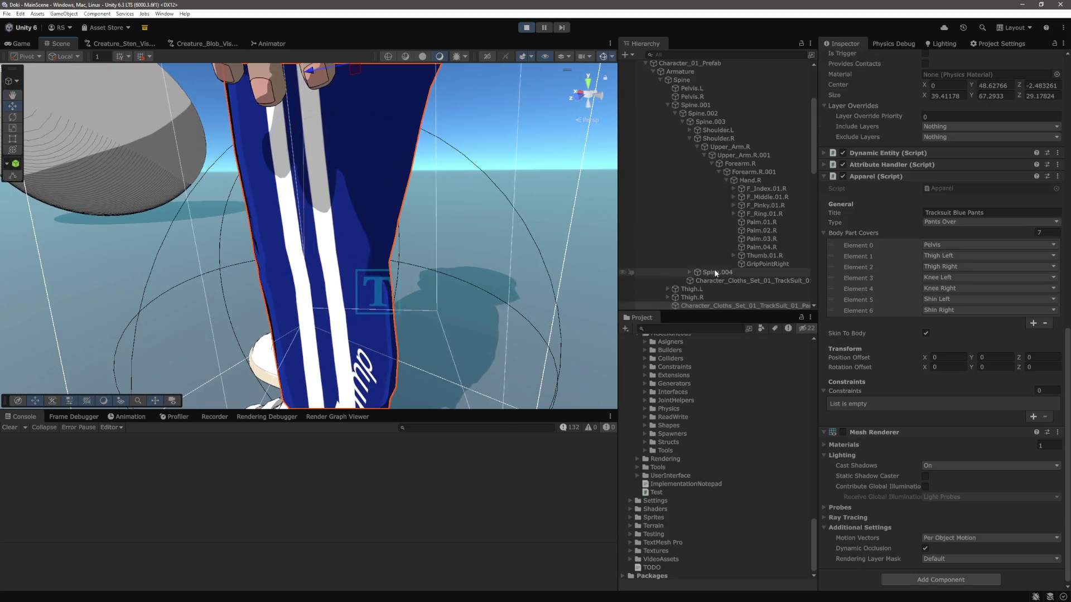
# Step: Open the trousers' material from Element 0 and test a higher Diffuse value
pyautogui.scroll(5, 906, 450)
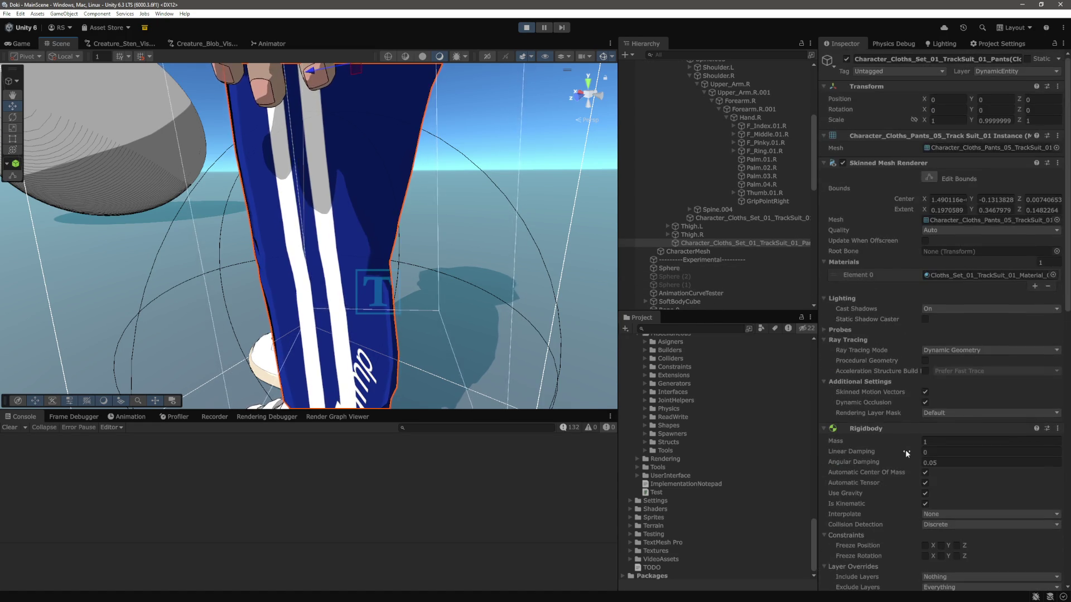
pyautogui.scroll(-5, 906, 449)
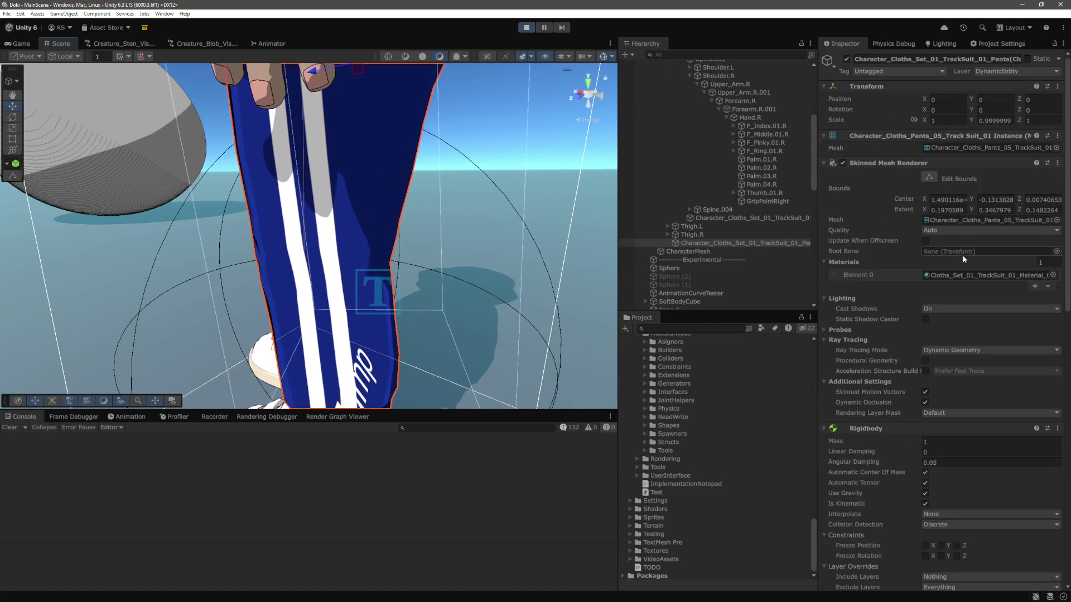
pyautogui.click(958, 274)
pyautogui.doubleClick(958, 275)
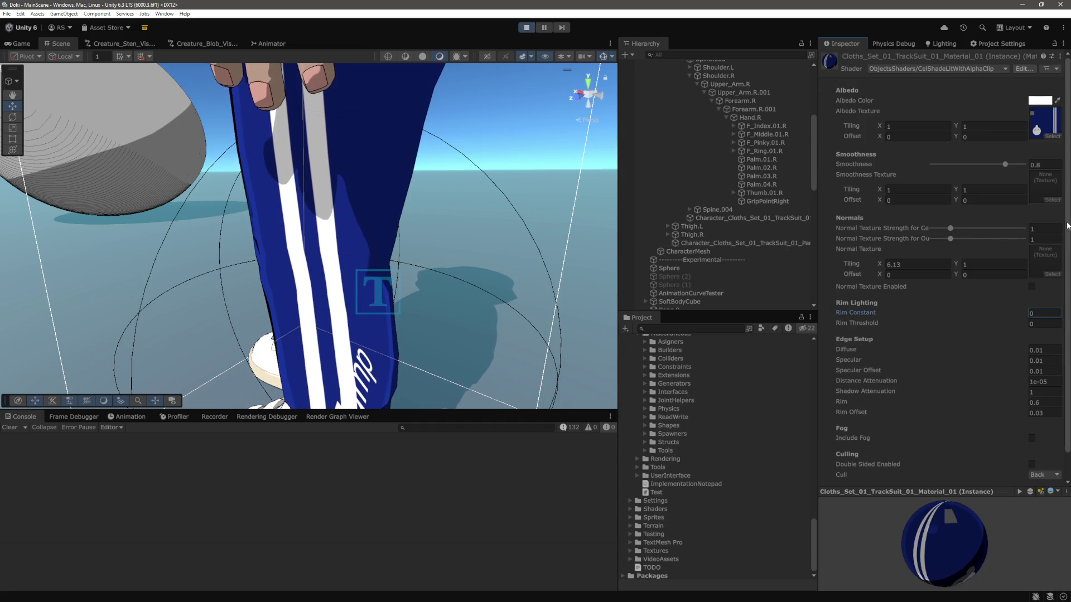
pyautogui.scroll(-2, 1067, 281)
pyautogui.moveTo(1011, 321)
pyautogui.mouseDown()
pyautogui.moveTo(1025, 322)
pyautogui.moveTo(1010, 375)
pyautogui.moveTo(1007, 364)
pyautogui.mouseUp()
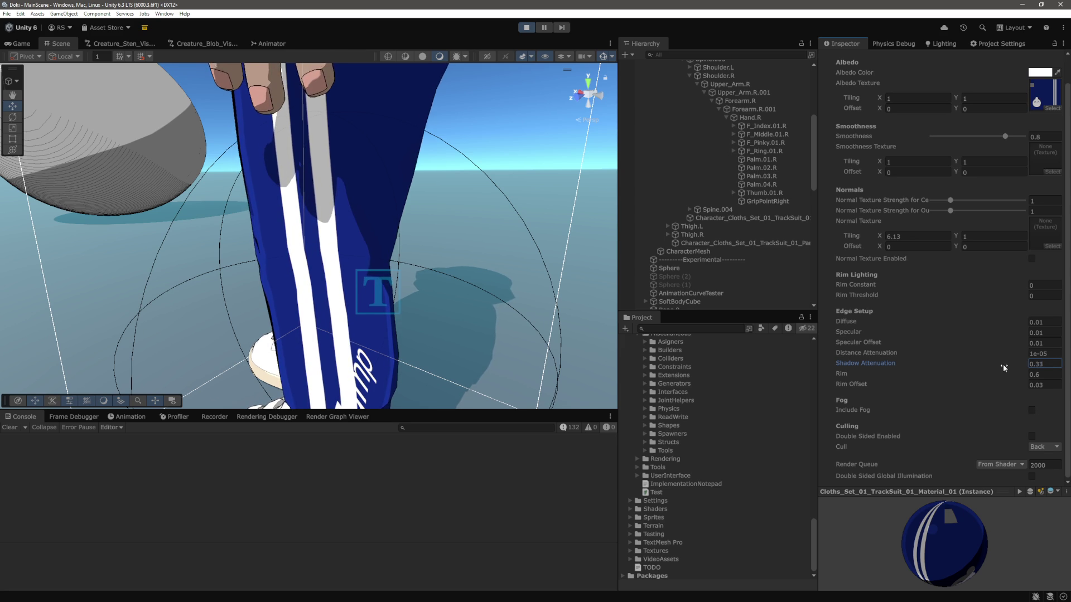
# Step: Set the trousers material's Shadow Attenuation to 0.1, keeping Diffuse at 0.01
pyautogui.moveTo(1003, 363); pyautogui.dragTo(1057, 365)
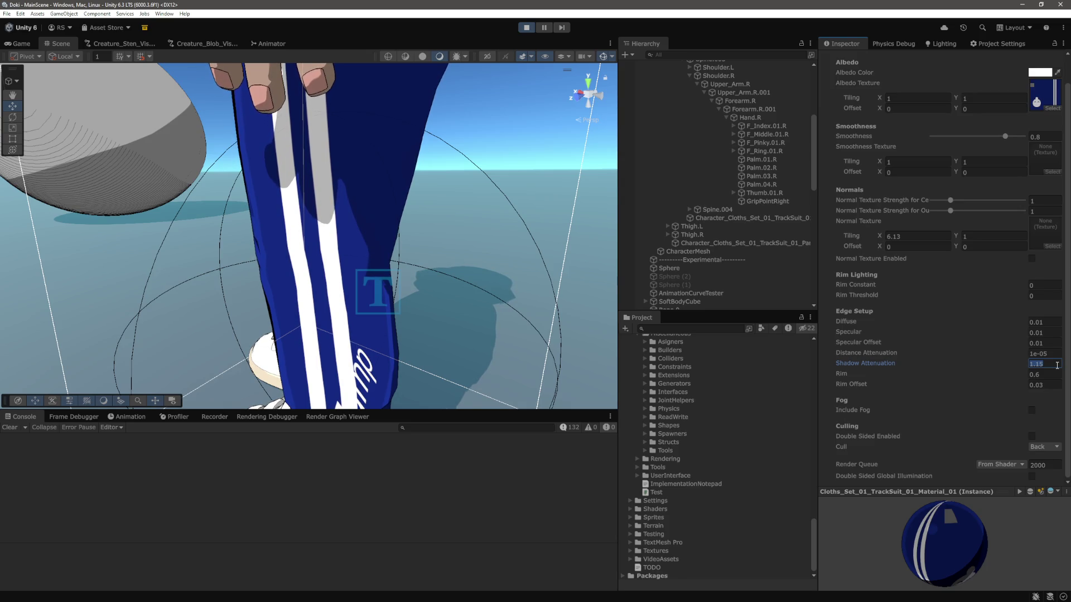
pyautogui.write('0.1')
pyautogui.write('.01')
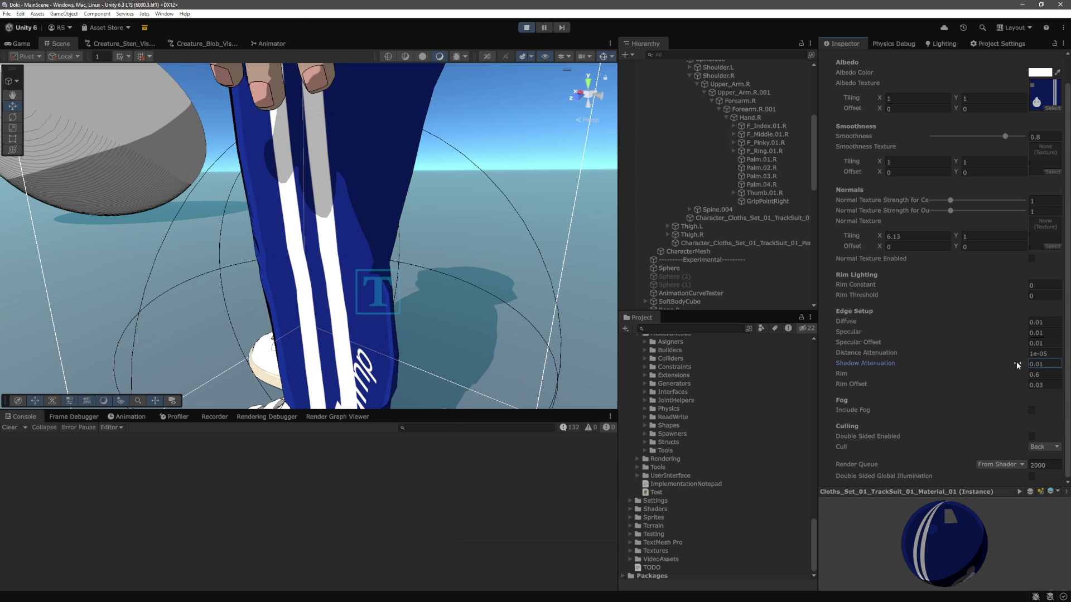
pyautogui.moveTo(1015, 359)
pyautogui.mouseDown()
pyautogui.moveTo(999, 363)
pyautogui.moveTo(1064, 364)
pyautogui.moveTo(998, 364)
pyautogui.mouseUp()
pyautogui.write('1')
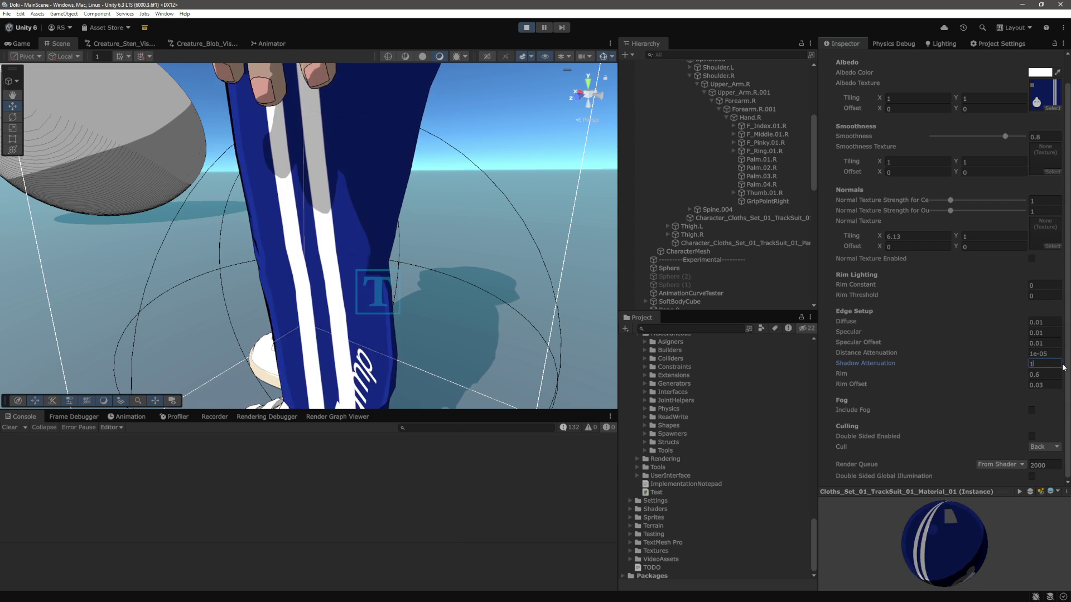
pyautogui.press('Return')
pyautogui.write('0.1')
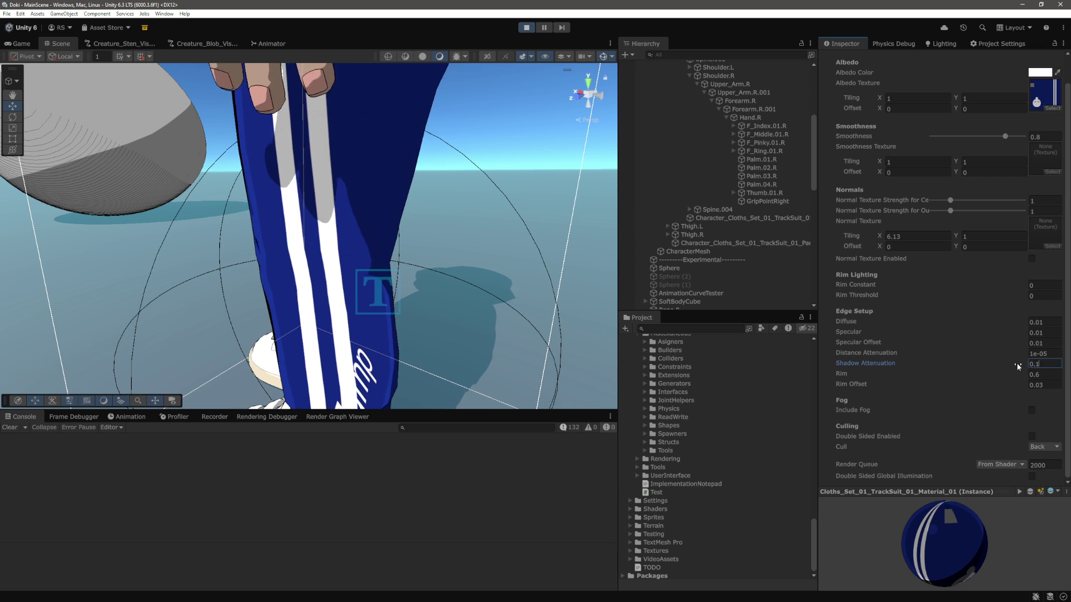
pyautogui.scroll(-10, 430, 225)
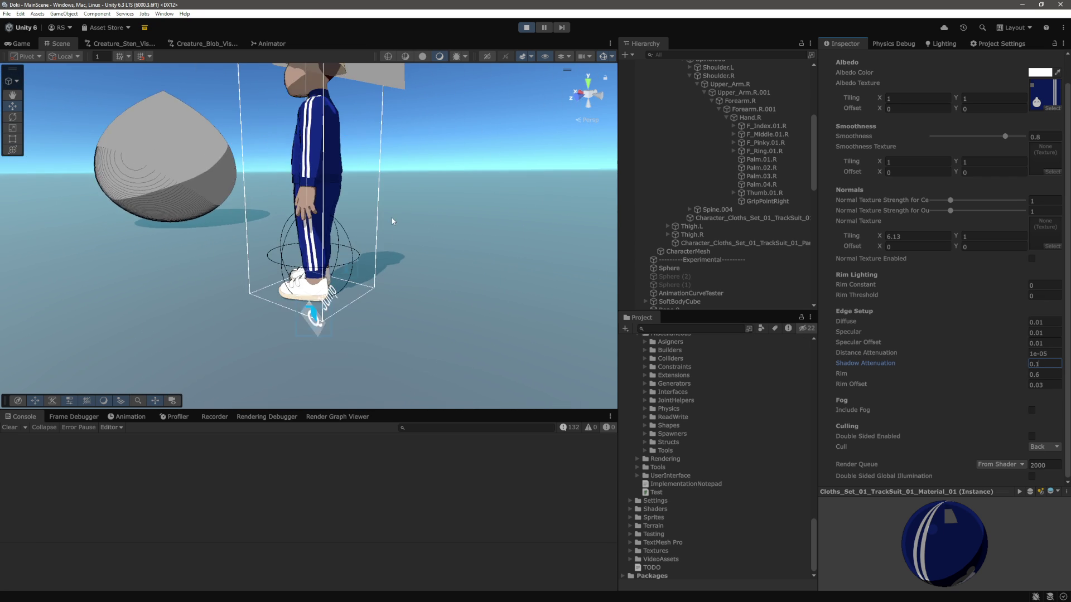
pyautogui.scroll(-3, 392, 221)
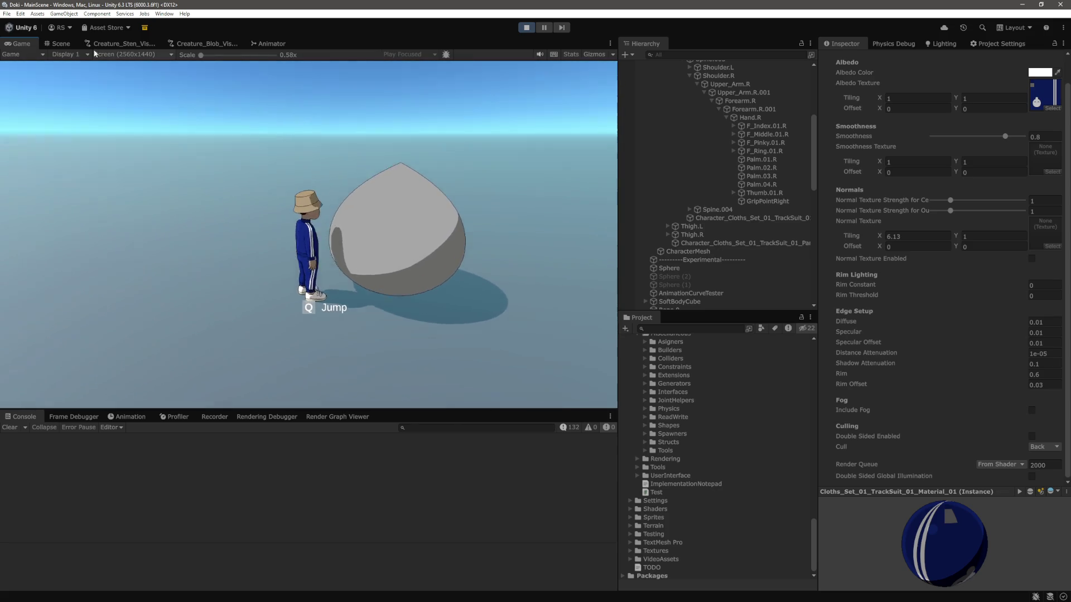
# Step: Return to the Scene view and frame the blob
pyautogui.click(60, 44)
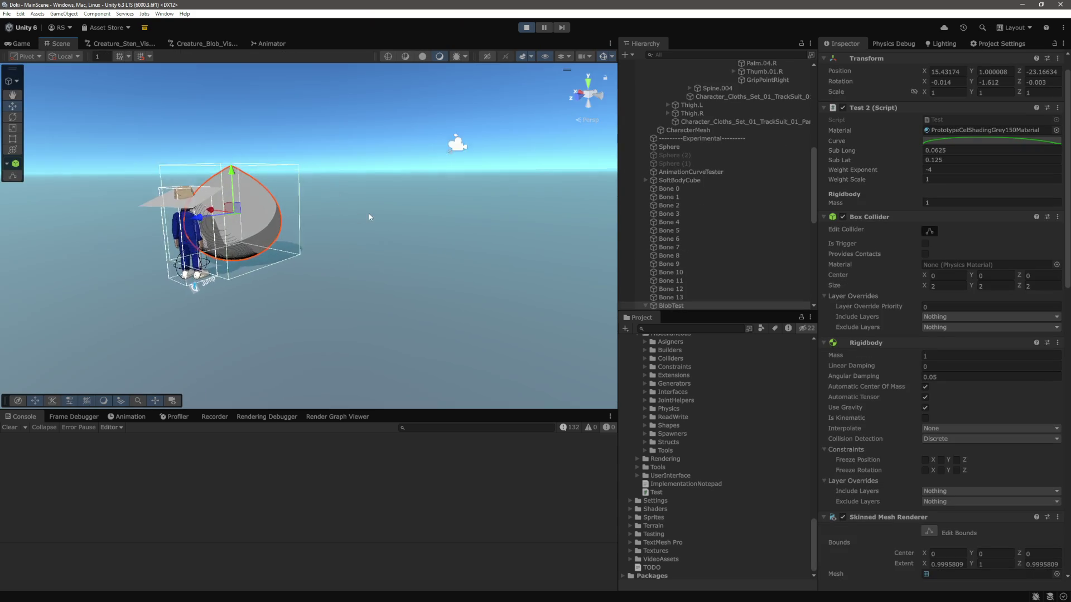
pyautogui.press('f')
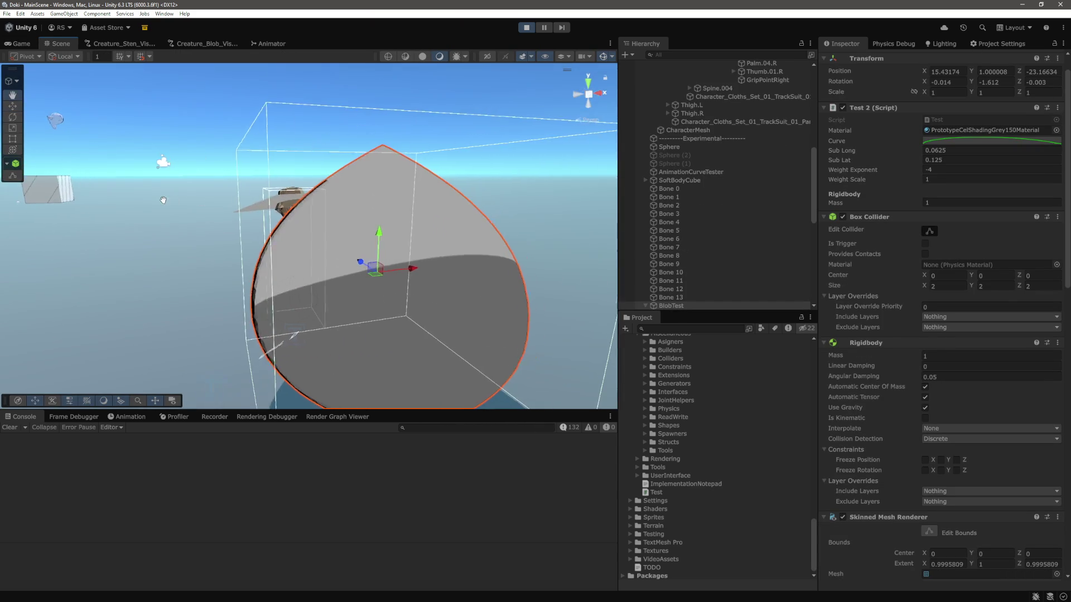
pyautogui.scroll(-10, 911, 397)
pyautogui.scroll(-3, 914, 388)
pyautogui.scroll(-3, 913, 386)
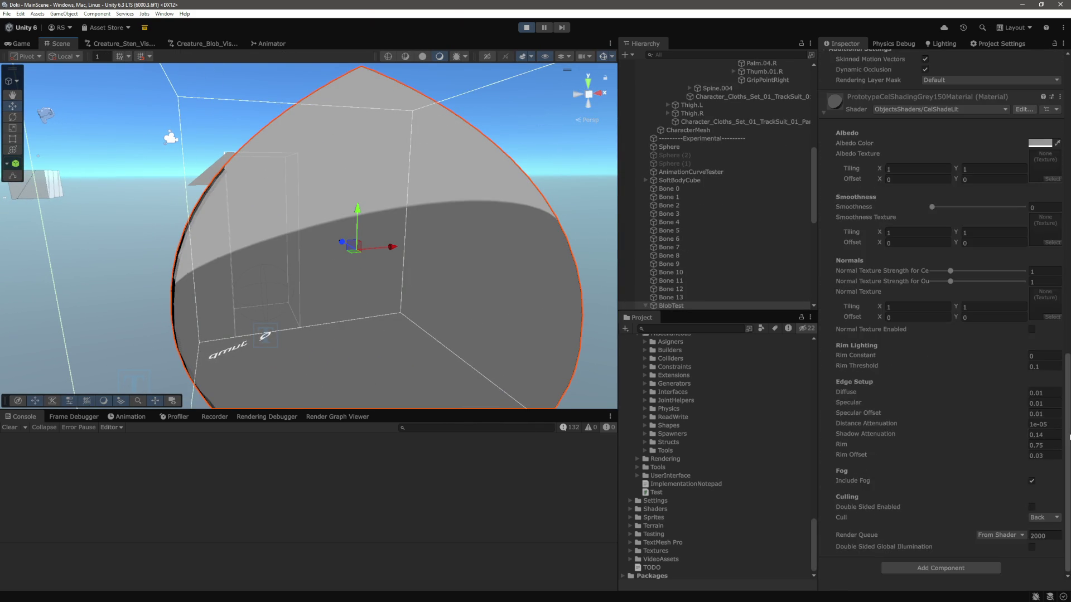
# Step: Set the blob material's Shadow Attenuation to 0.1
pyautogui.click(1047, 435)
pyautogui.write('1')
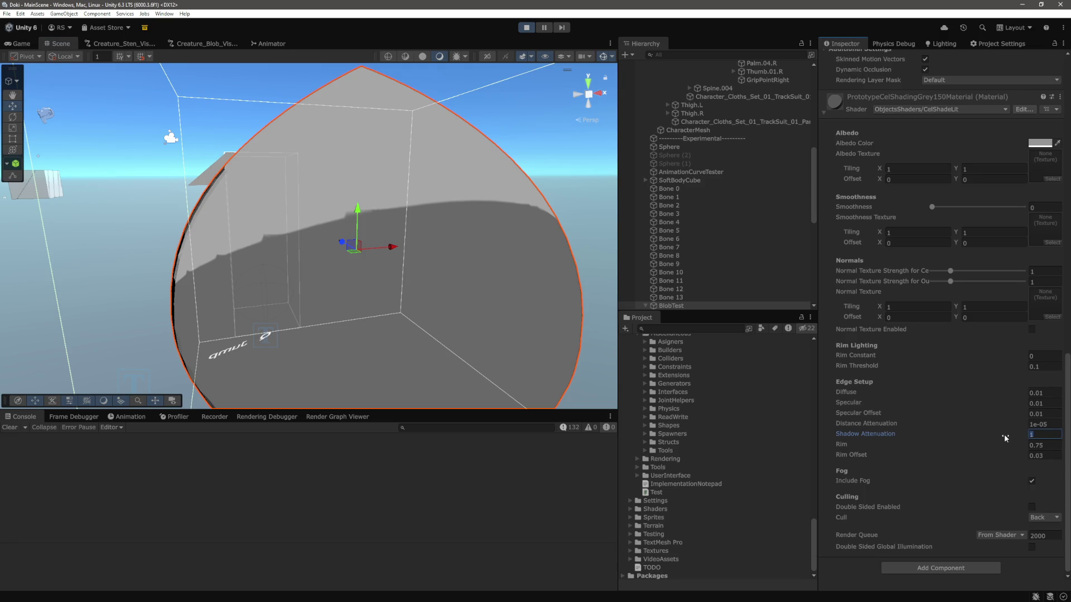
pyautogui.write('0.')
pyautogui.press('Return')
pyautogui.moveTo(407, 262)
pyautogui.mouseDown()
pyautogui.moveTo(436, 271)
pyautogui.moveTo(321, 277)
pyautogui.moveTo(490, 256)
pyautogui.mouseUp()
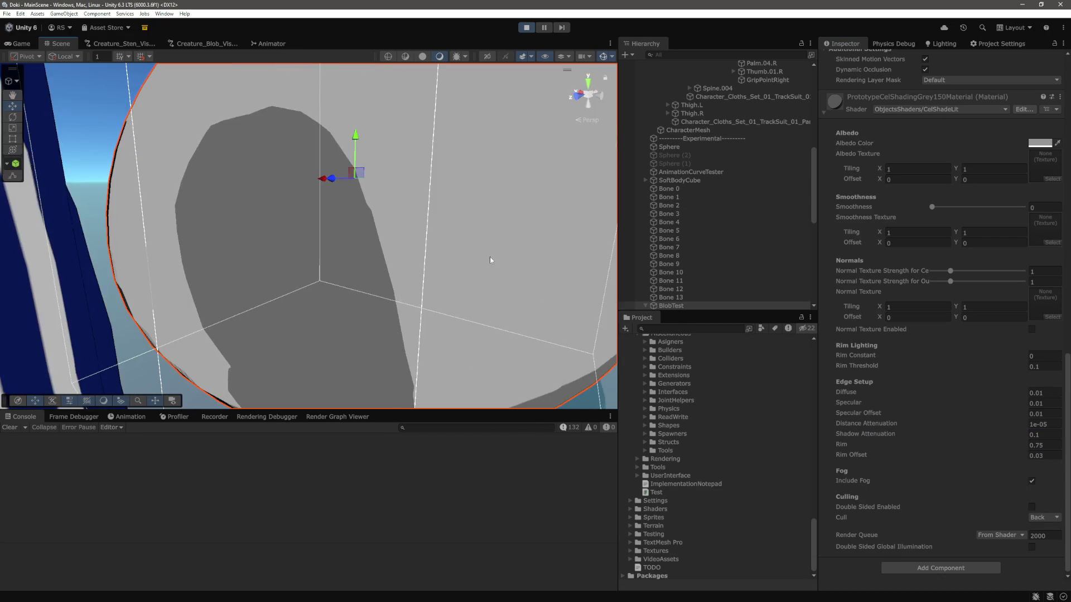
pyautogui.click(1054, 435)
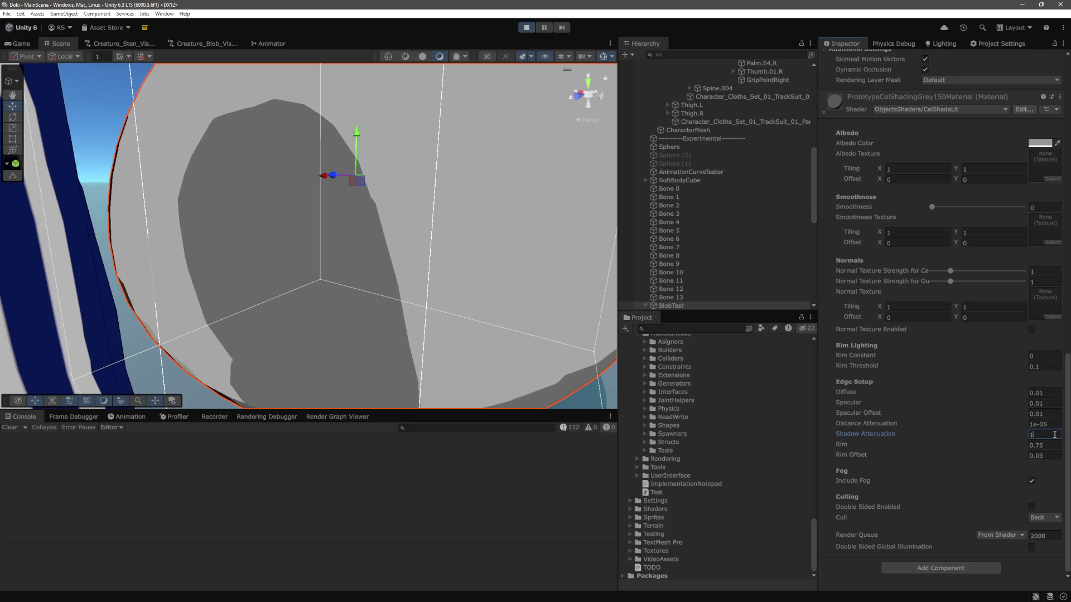
pyautogui.write('1')
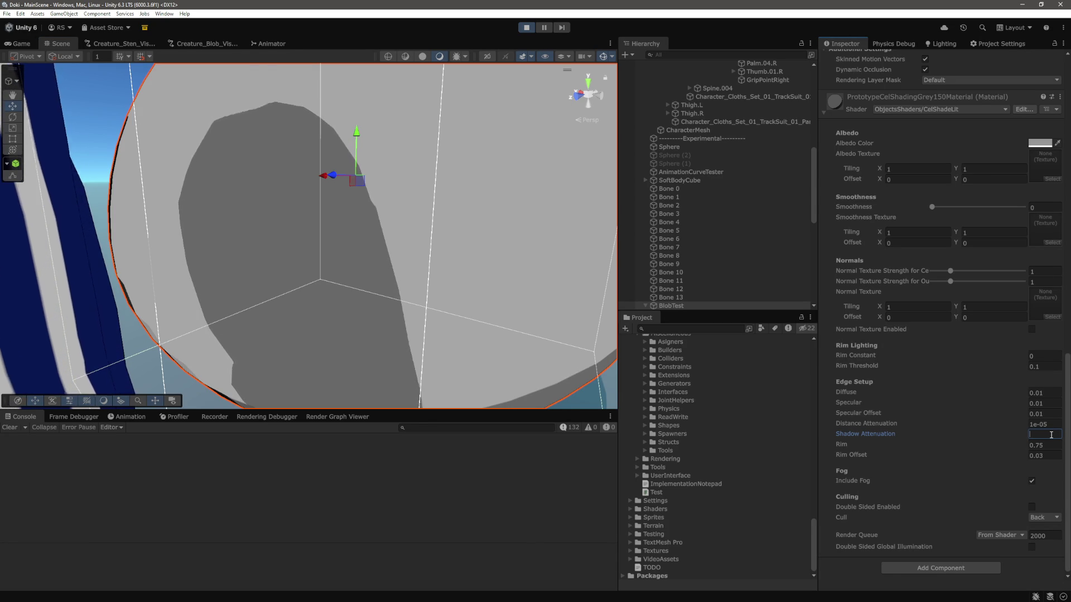
pyautogui.moveTo(427, 246); pyautogui.dragTo(409, 219)
pyautogui.click(1042, 434)
pyautogui.write('1')
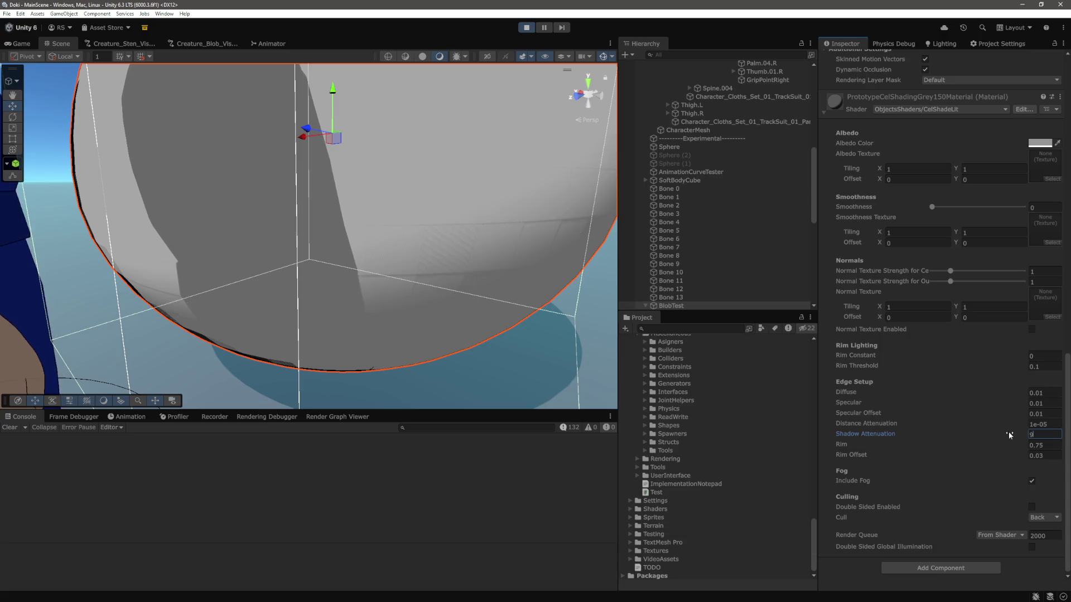
pyautogui.press('BackSpace')
pyautogui.write('0.1')
pyautogui.press('Tab')
# Step: Lower the blob material's Shadow Attenuation further to 0.0001
pyautogui.click(1058, 438)
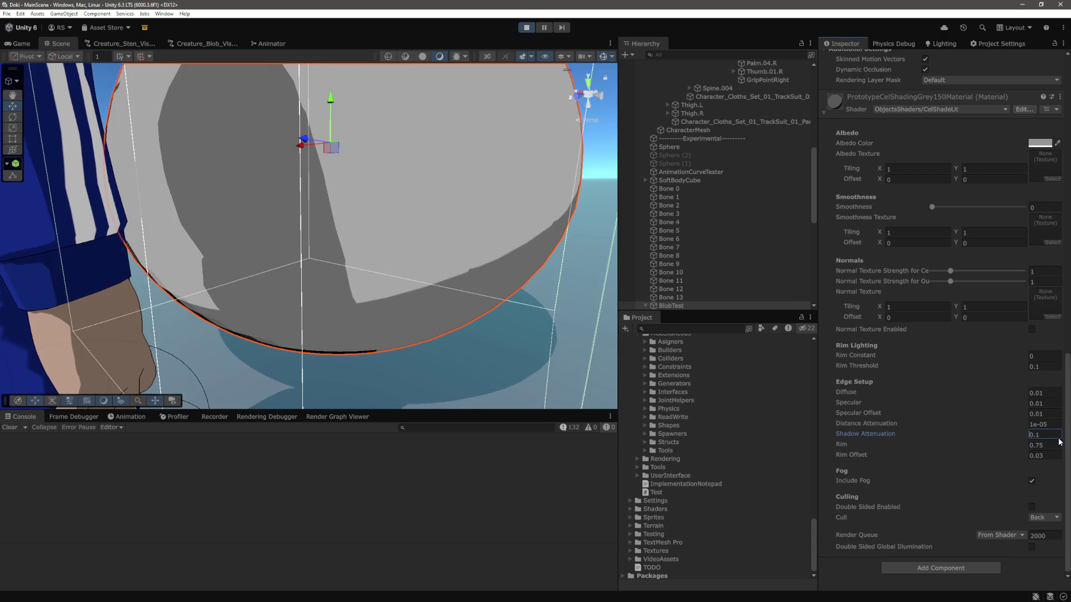
pyautogui.press('Left')
pyautogui.write('000')
pyautogui.press('Return')
# Step: Frame the character and blob together, then switch to the Game view
pyautogui.scroll(-10, 423, 205)
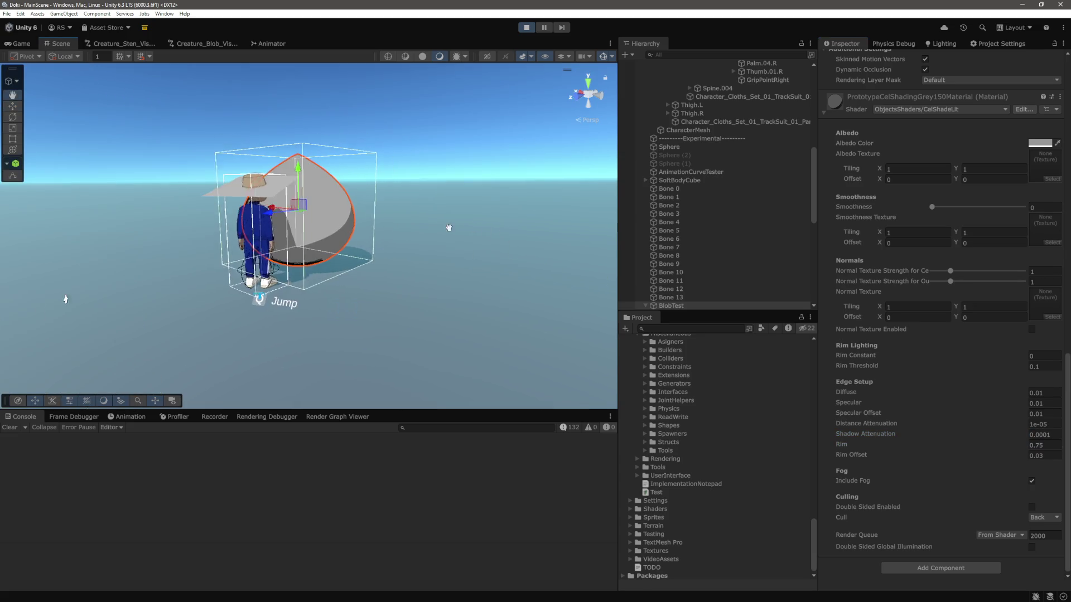
pyautogui.moveTo(454, 200); pyautogui.dragTo(395, 225)
pyautogui.scroll(5, 396, 228)
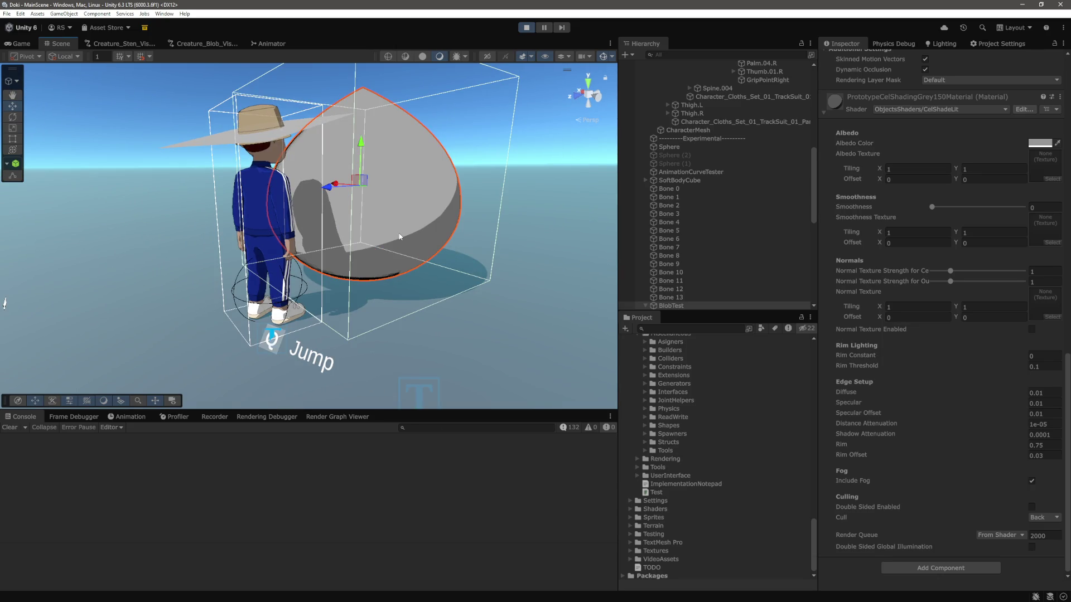
pyautogui.moveTo(411, 237); pyautogui.dragTo(430, 270)
pyautogui.scroll(2, 429, 271)
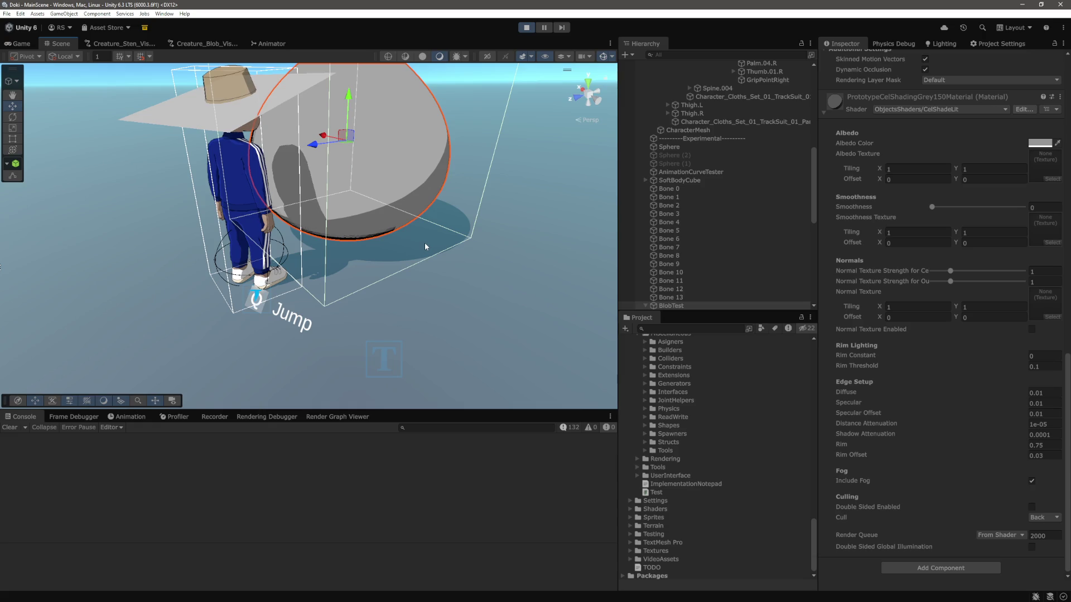
pyautogui.scroll(2, 431, 274)
pyautogui.scroll(3, 430, 274)
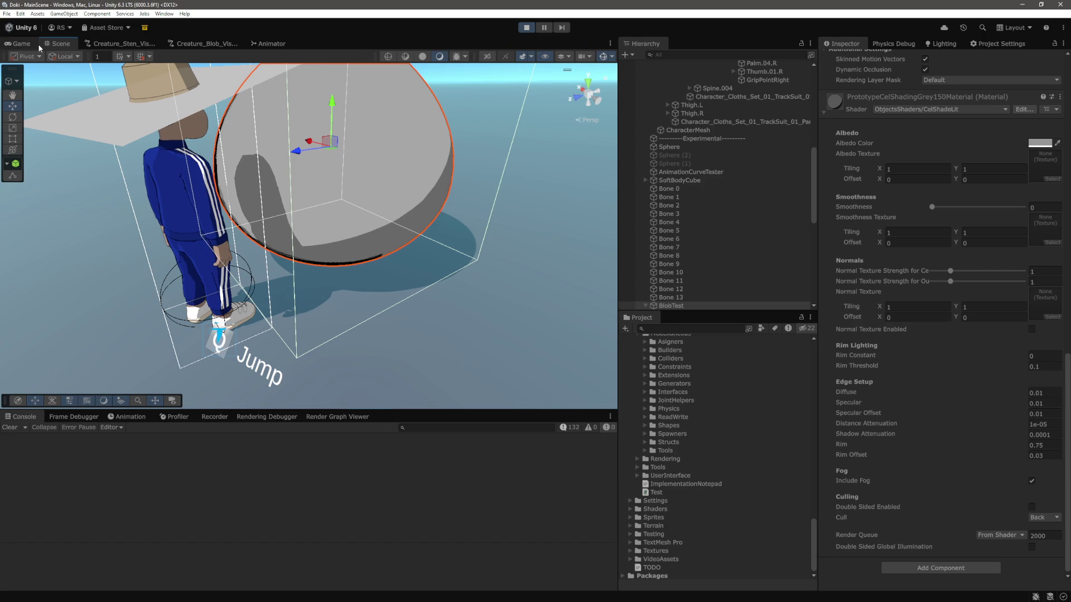
pyautogui.click(20, 44)
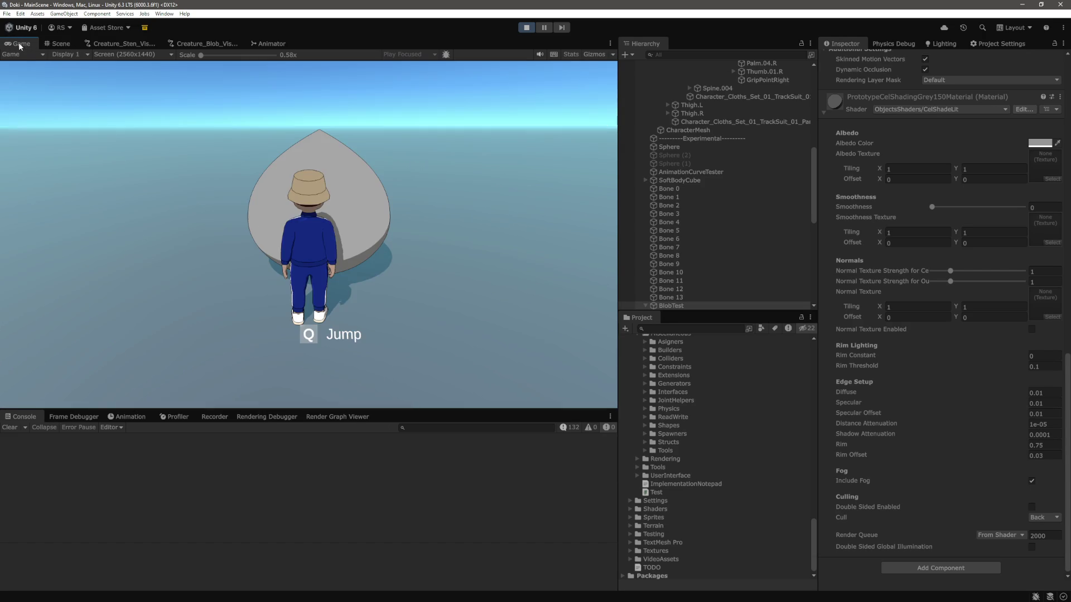
# Step: Move BlobTest down and right of the character, then slide it along Z
pyautogui.click(61, 44)
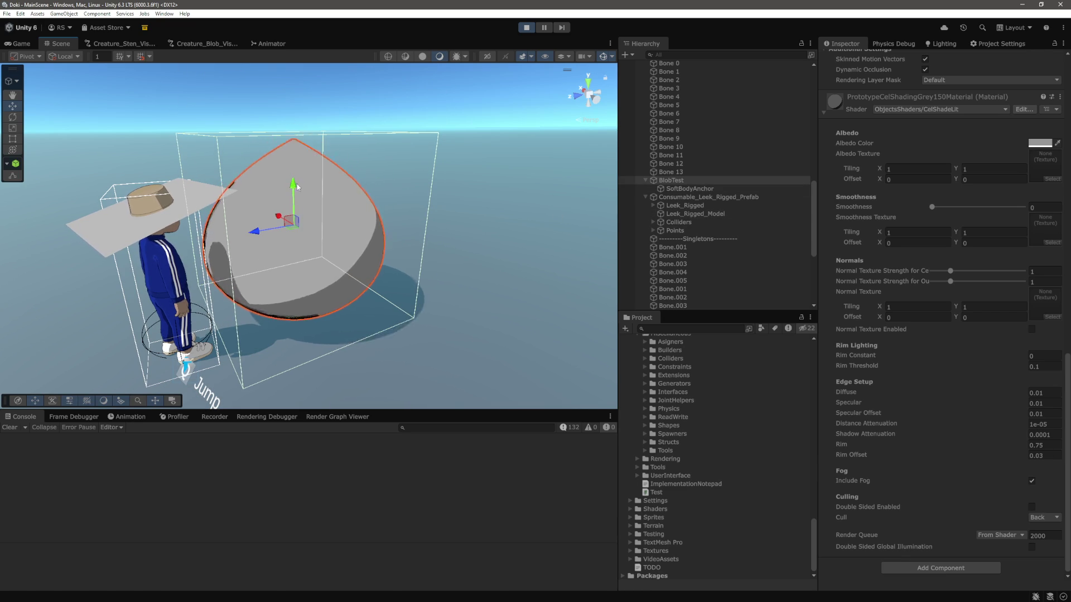
pyautogui.moveTo(296, 200)
pyautogui.mouseDown()
pyautogui.moveTo(297, 235)
pyautogui.moveTo(301, 226)
pyautogui.mouseUp()
pyautogui.moveTo(293, 226)
pyautogui.mouseDown()
pyautogui.moveTo(429, 225)
pyautogui.moveTo(311, 295)
pyautogui.mouseUp()
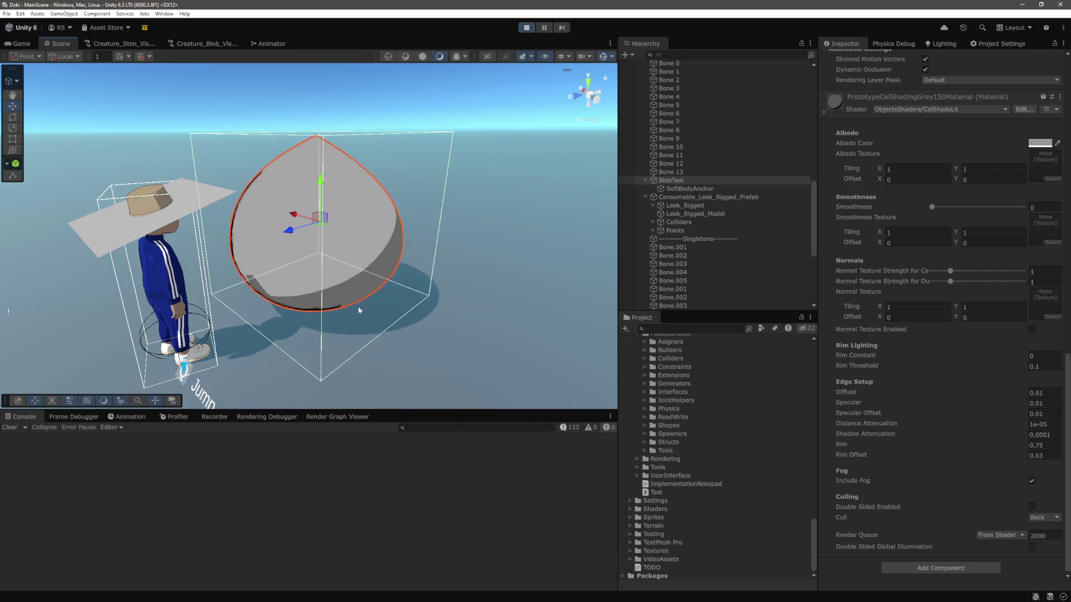
pyautogui.moveTo(482, 255)
pyautogui.mouseDown()
pyautogui.moveTo(446, 265)
pyautogui.moveTo(389, 230)
pyautogui.moveTo(509, 227)
pyautogui.moveTo(411, 306)
pyautogui.moveTo(327, 272)
pyautogui.moveTo(487, 257)
pyautogui.mouseUp()
pyautogui.press('f')
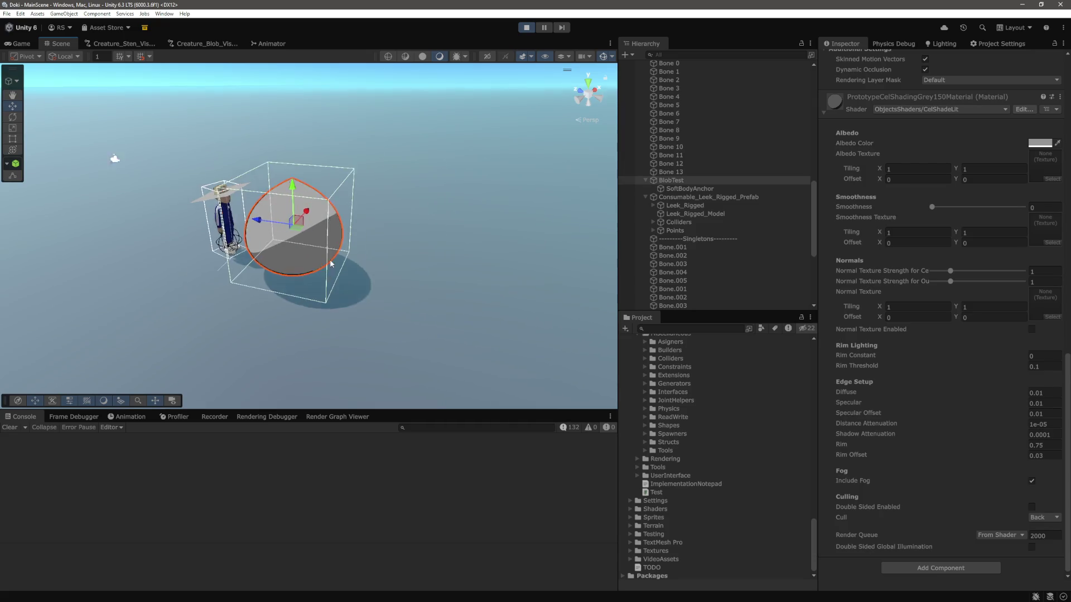
pyautogui.scroll(5, 355, 266)
pyautogui.moveTo(355, 266)
pyautogui.mouseDown()
pyautogui.moveTo(426, 246)
pyautogui.moveTo(402, 262)
pyautogui.mouseUp()
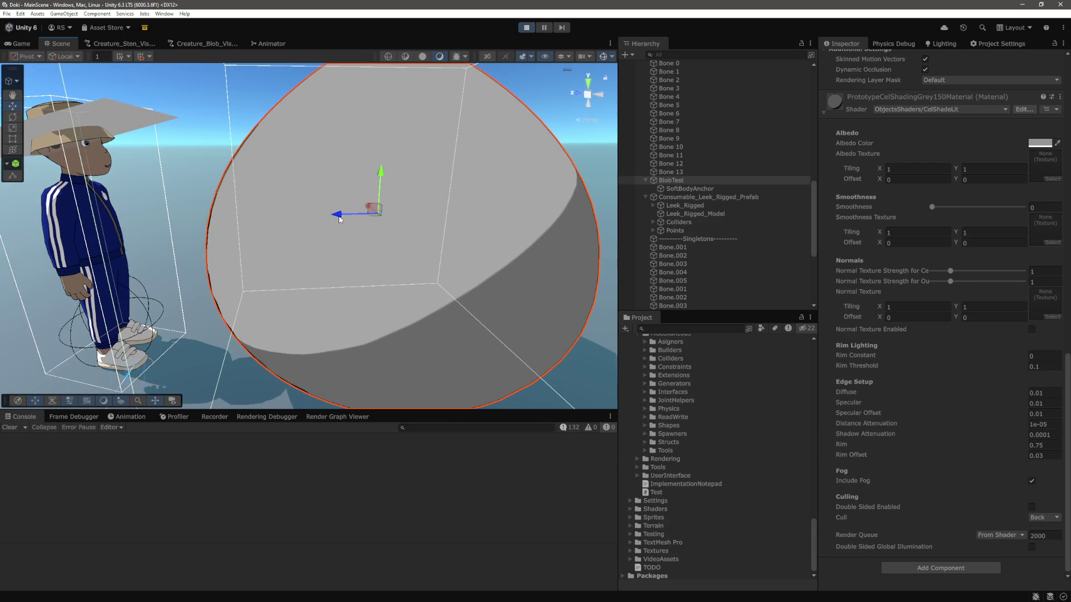
pyautogui.scroll(-5, 370, 239)
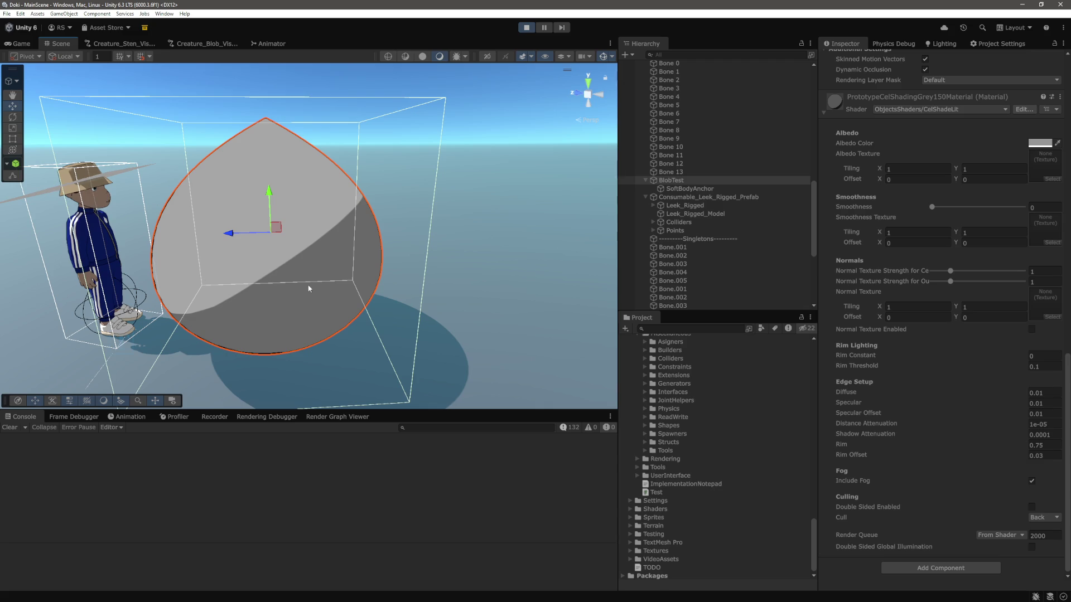
pyautogui.moveTo(237, 234); pyautogui.dragTo(321, 272)
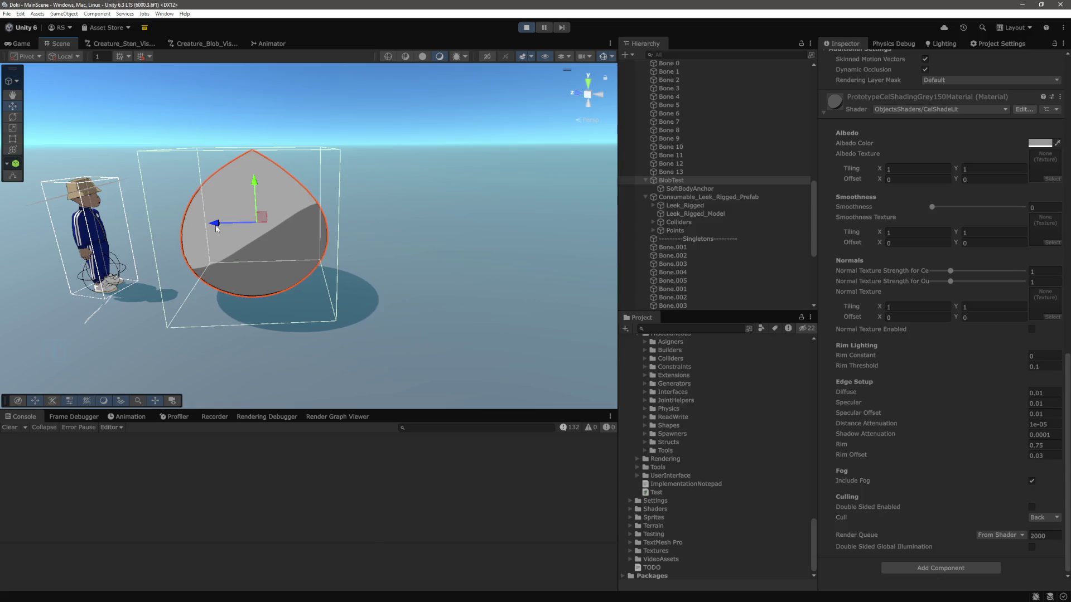
pyautogui.click(299, 225)
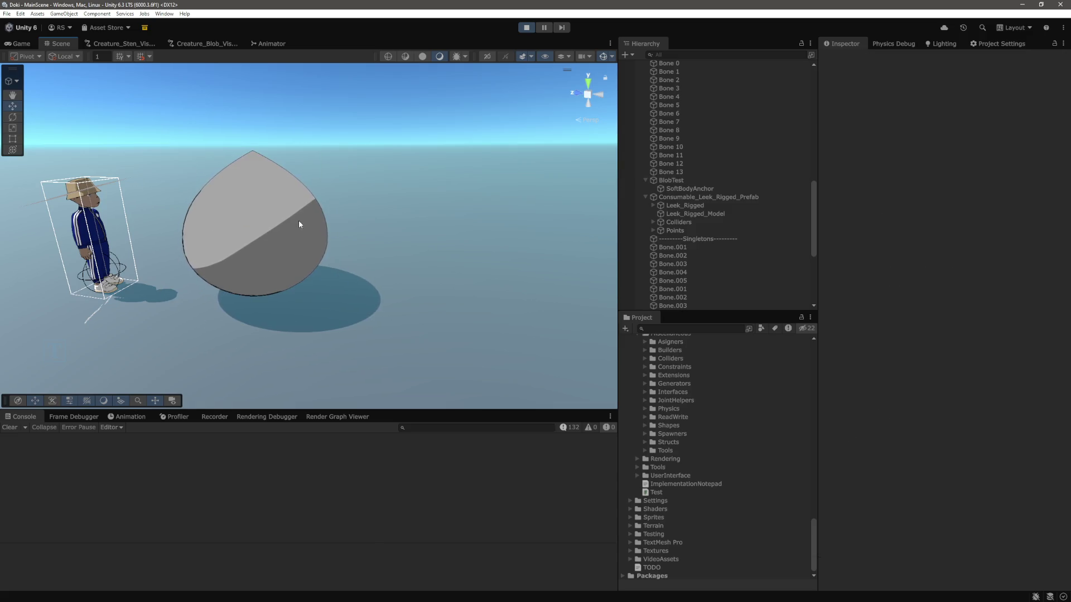
# Step: Set Rigidbody Mass 25 on Bone 0 through Bone 13, then check Bone 0
pyautogui.click(697, 180)
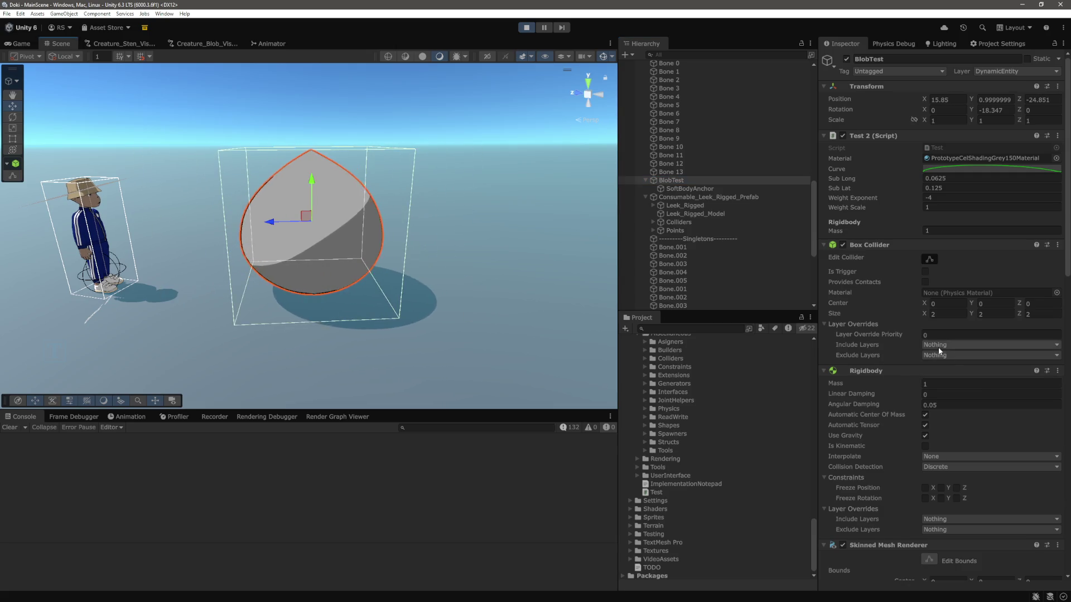
pyautogui.scroll(-5, 938, 346)
pyautogui.scroll(3, 712, 185)
pyautogui.click(669, 157)
pyautogui.keyDown('shift'); pyautogui.click(671, 266); pyautogui.keyUp('shift')
pyautogui.click(998, 149)
pyautogui.write('5')
pyautogui.click(255, 224)
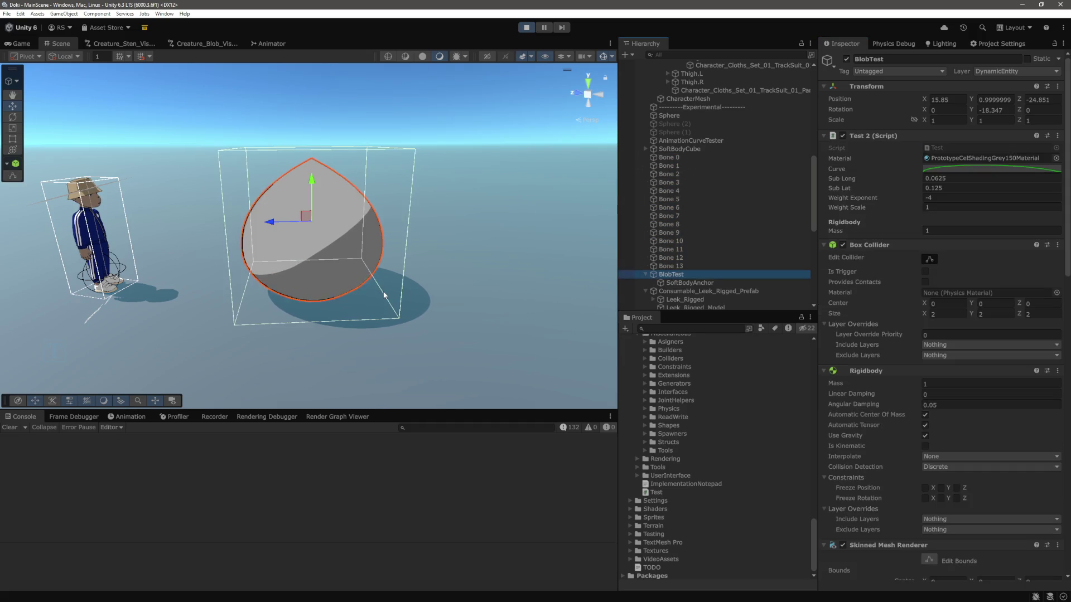
pyautogui.click(663, 158)
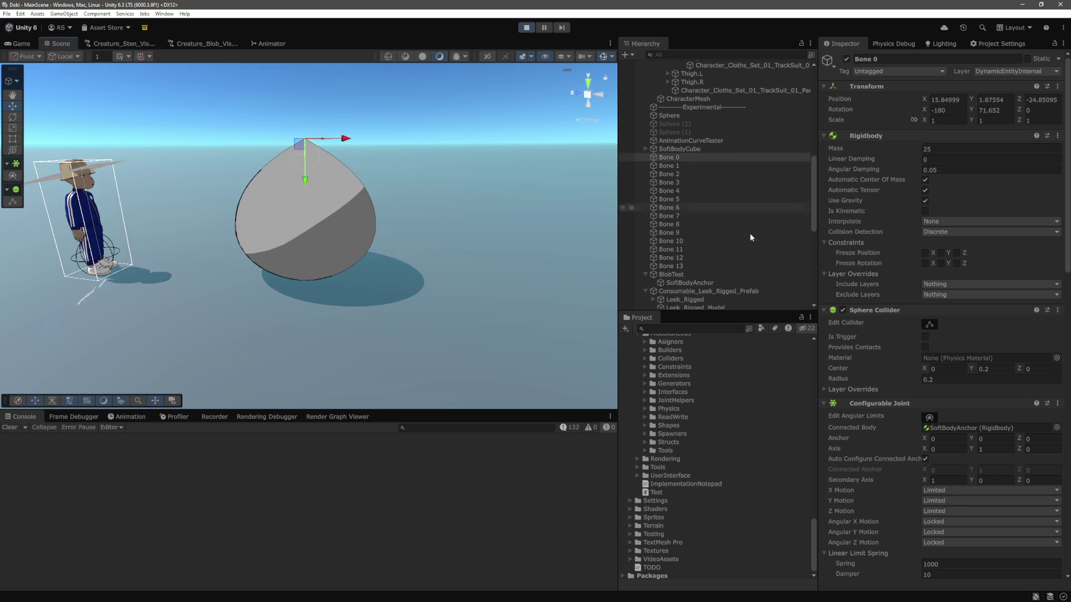
# Step: Nudge the blob toward the character and set all fourteen bones' Rigidbody Mass to 2
pyautogui.click(670, 275)
pyautogui.moveTo(264, 207); pyautogui.dragTo(211, 204)
pyautogui.click(677, 160)
pyautogui.keyDown('shift'); pyautogui.click(670, 266); pyautogui.keyUp('shift')
pyautogui.click(941, 148)
pyautogui.write('2')
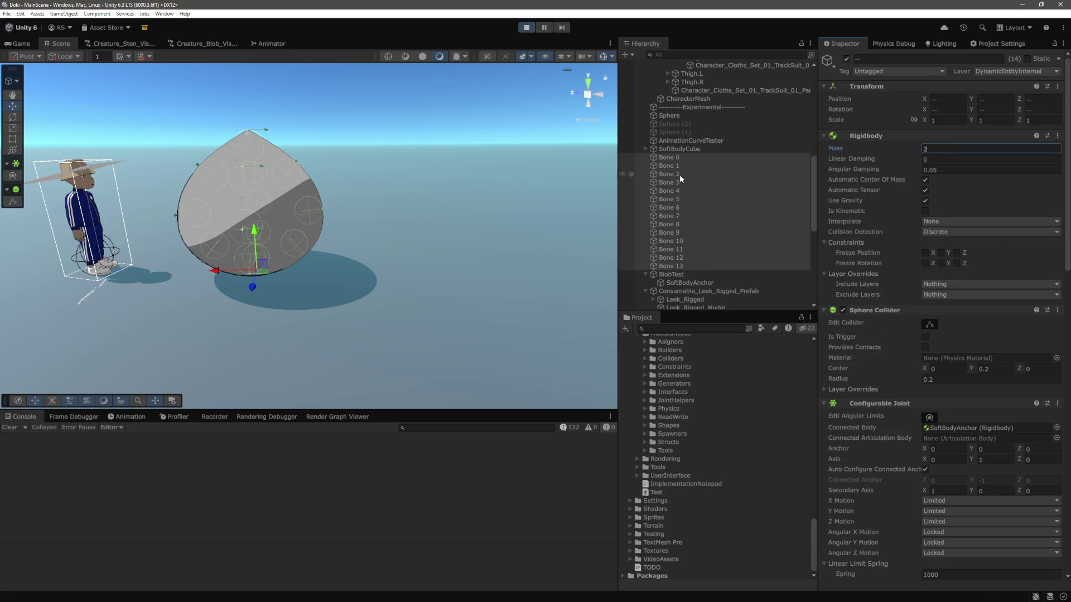
pyautogui.click(678, 158)
pyautogui.keyDown('shift'); pyautogui.click(675, 266); pyautogui.keyUp('shift')
# Step: Set Linear, Angular X and Angular YZ limit springs to 10 with dampers of 1
pyautogui.scroll(-3, 931, 401)
pyautogui.scroll(-5, 930, 400)
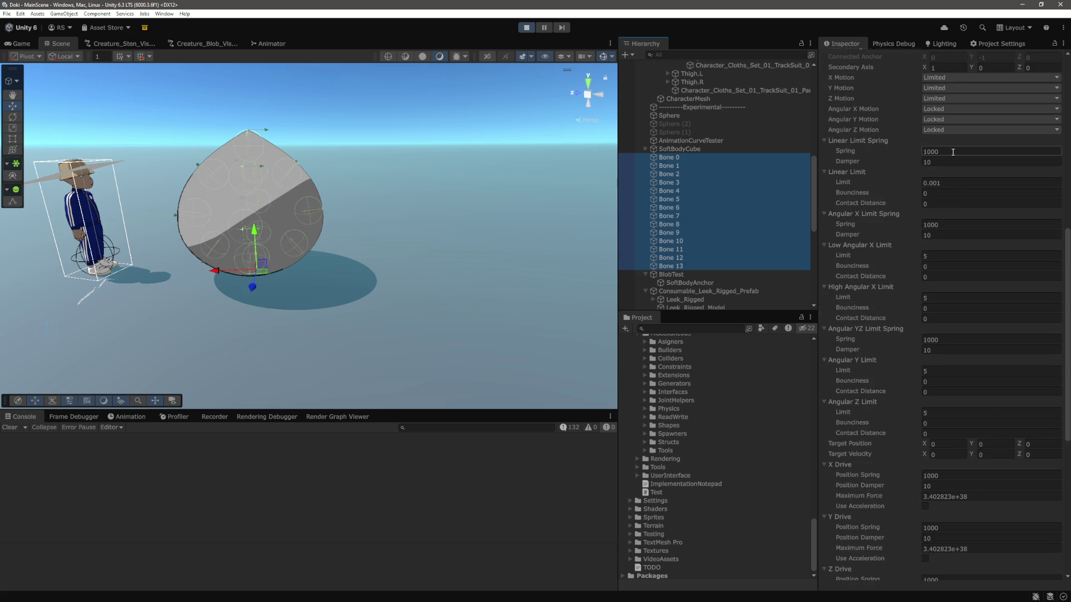
pyautogui.click(953, 152)
pyautogui.write('10')
pyautogui.press('Tab')
pyautogui.write('1')
pyautogui.click(959, 223)
pyautogui.write('10')
pyautogui.press('Tab')
pyautogui.write('1')
pyautogui.scroll(-1, 949, 281)
pyautogui.click(950, 283)
pyautogui.write('10')
pyautogui.press('Tab')
pyautogui.write('1')
pyautogui.scroll(-2, 956, 296)
pyautogui.scroll(-3, 956, 292)
# Step: Set X, Y and Z Drive Position Spring to 10 and Damper to 1
pyautogui.click(949, 165)
pyautogui.write('10')
pyautogui.press('Tab')
pyautogui.write('1')
pyautogui.click(958, 217)
pyautogui.write('10')
pyautogui.press('Tab')
pyautogui.write('1')
pyautogui.click(977, 270)
pyautogui.write('10')
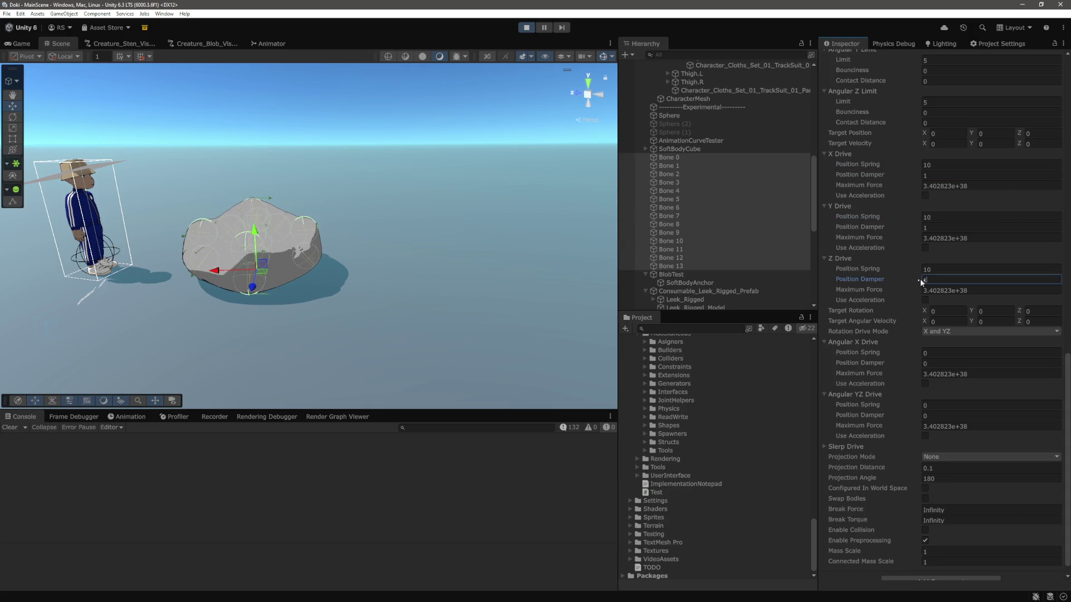
pyautogui.press('Tab')
pyautogui.write('1')
pyautogui.scroll(-1, 977, 276)
pyautogui.press('Return')
pyautogui.press('f')
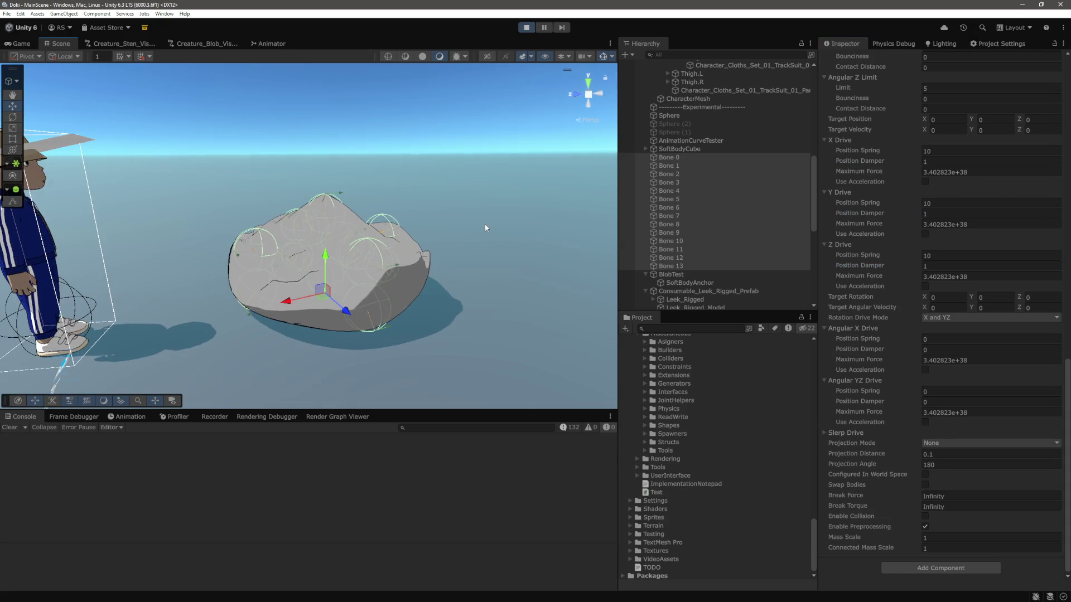
pyautogui.scroll(3, 473, 220)
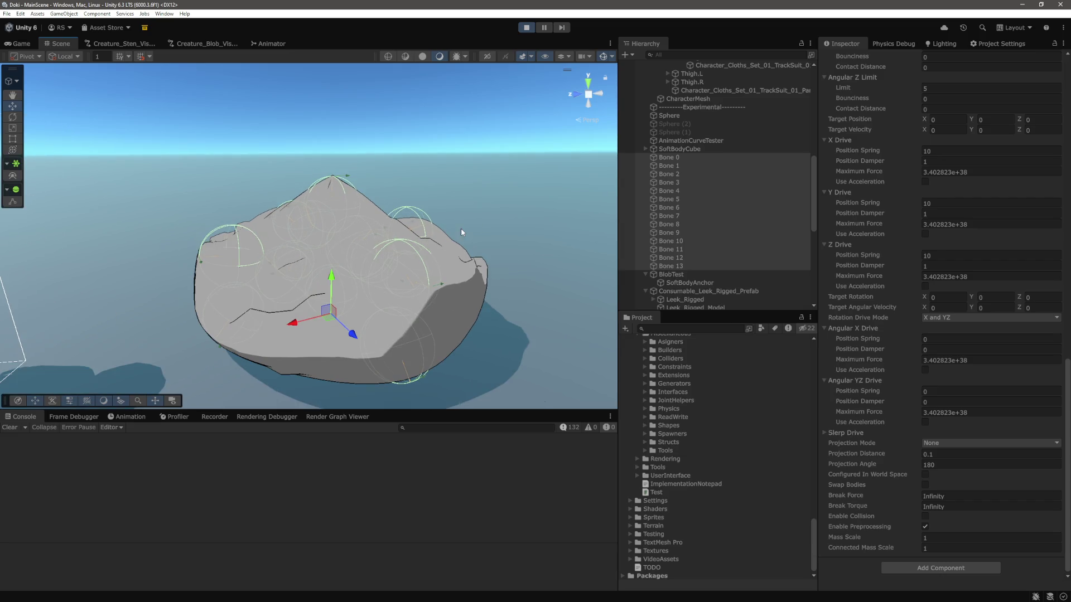
pyautogui.scroll(-2, 480, 215)
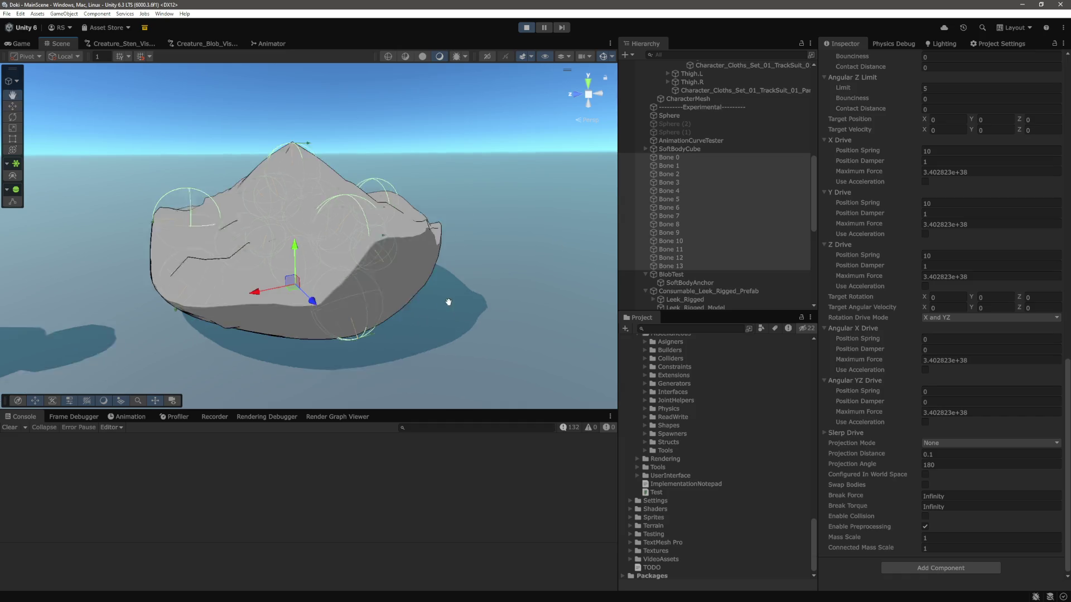
pyautogui.scroll(-3, 470, 286)
# Step: Shift the blob along its X axis and edit the bones' shared Rigidbody Mass field
pyautogui.click(671, 274)
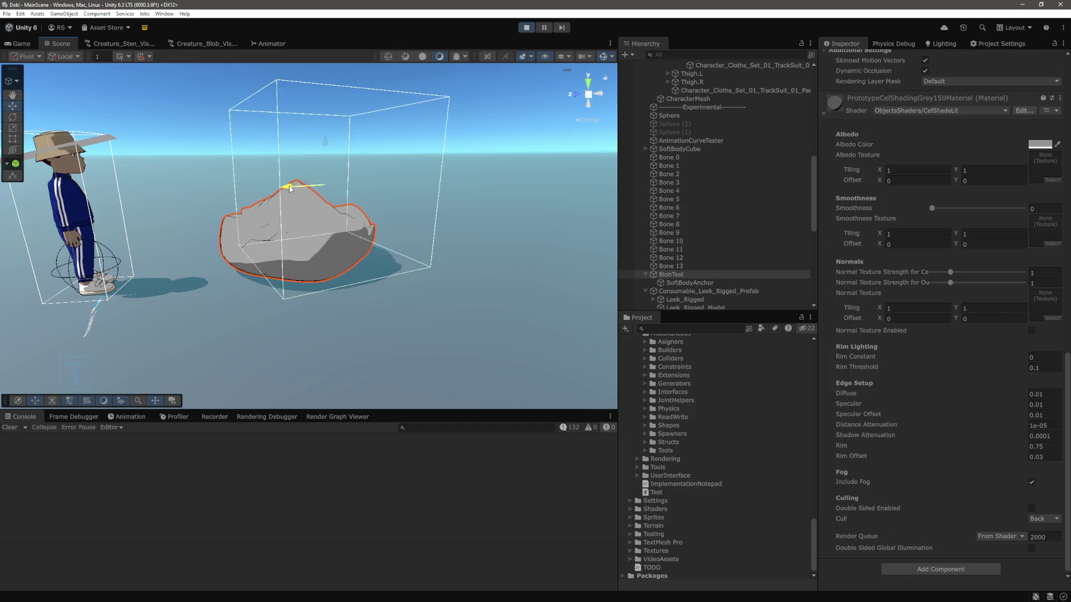
pyautogui.moveTo(421, 181)
pyautogui.mouseDown()
pyautogui.moveTo(229, 220)
pyautogui.moveTo(257, 225)
pyautogui.mouseUp()
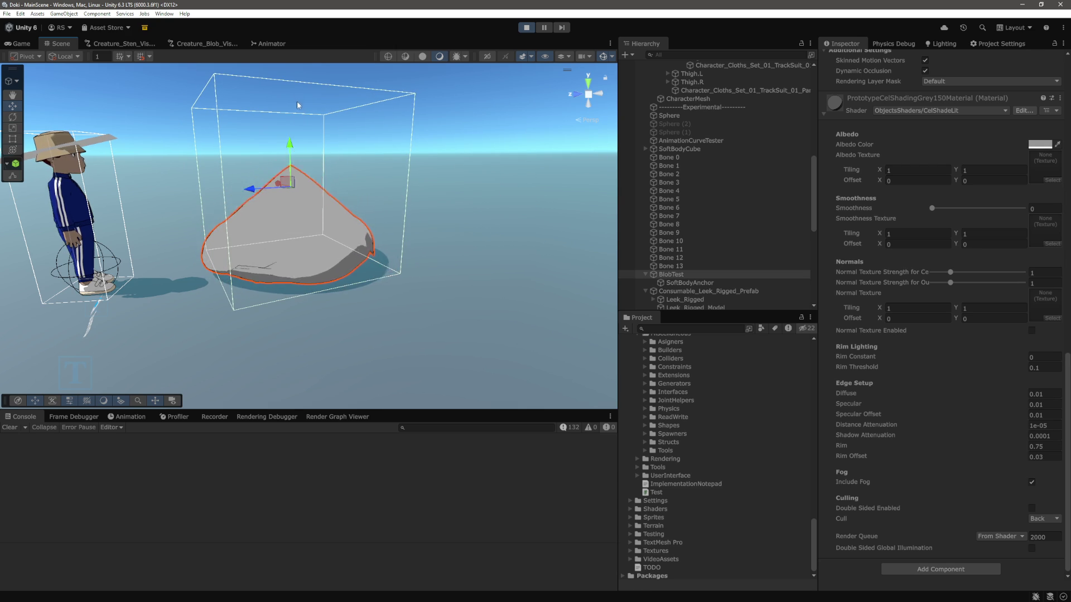
pyautogui.click(671, 266)
pyautogui.keyDown('shift'); pyautogui.click(682, 159); pyautogui.keyUp('shift')
pyautogui.scroll(10, 956, 287)
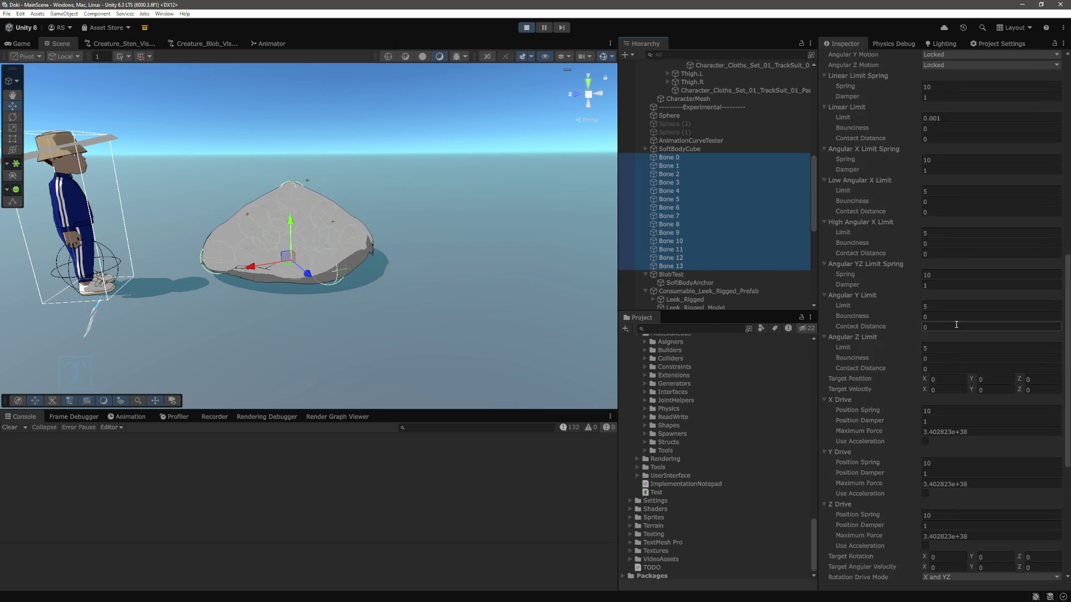
pyautogui.click(955, 149)
pyautogui.write('d')
pyautogui.write('.2')
pyautogui.click(297, 200)
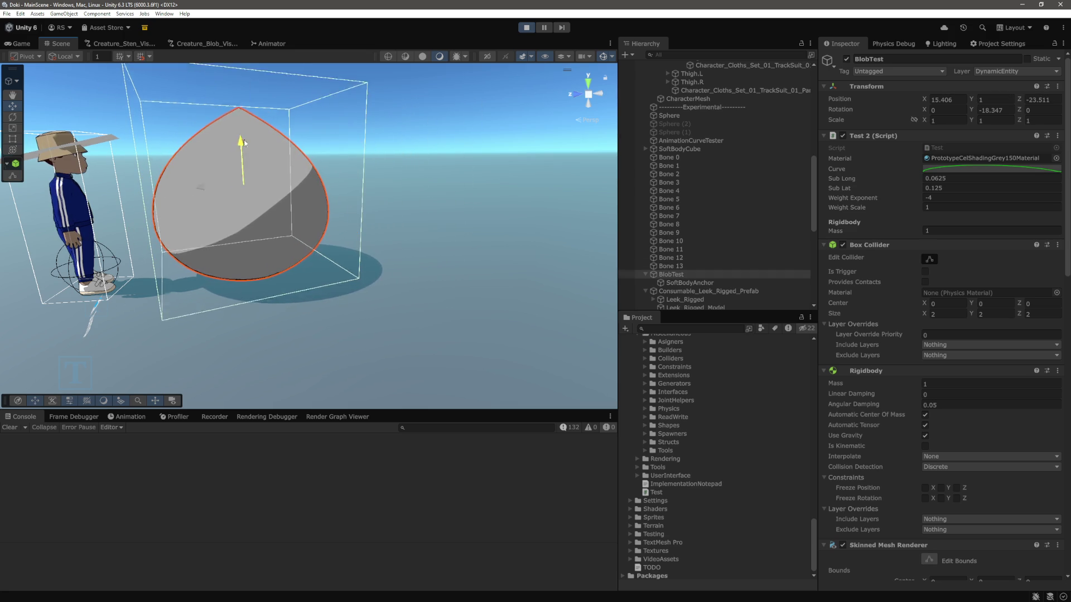
# Step: Set the Linear, Angular X and Angular YZ limit spring dampers to 0.1
pyautogui.click(669, 157)
pyautogui.keyDown('shift'); pyautogui.click(671, 266); pyautogui.keyUp('shift')
pyautogui.scroll(-5, 942, 223)
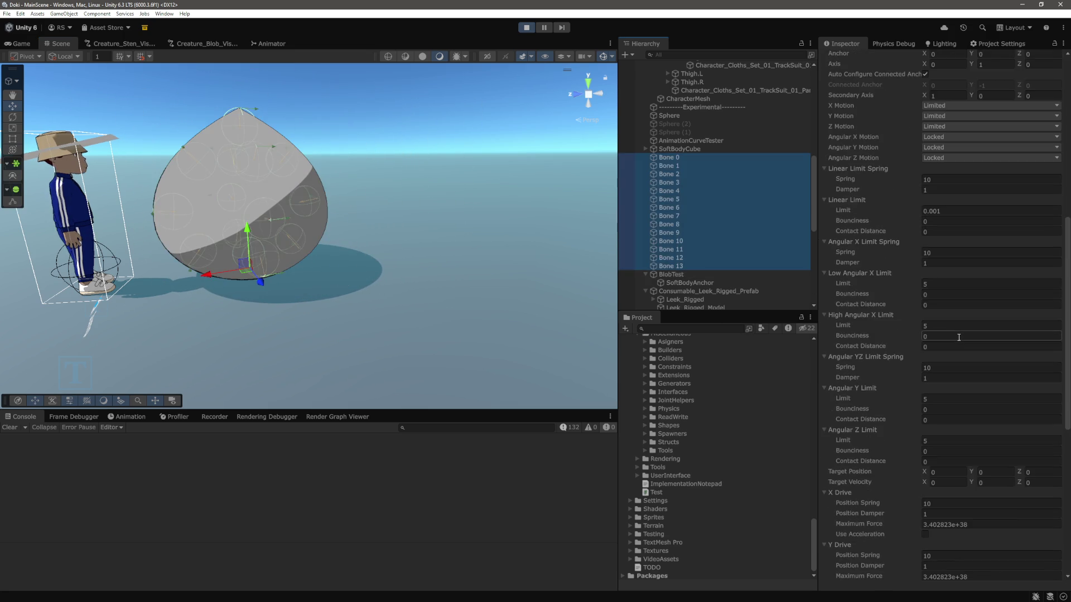
pyautogui.click(943, 189)
pyautogui.write('0.1')
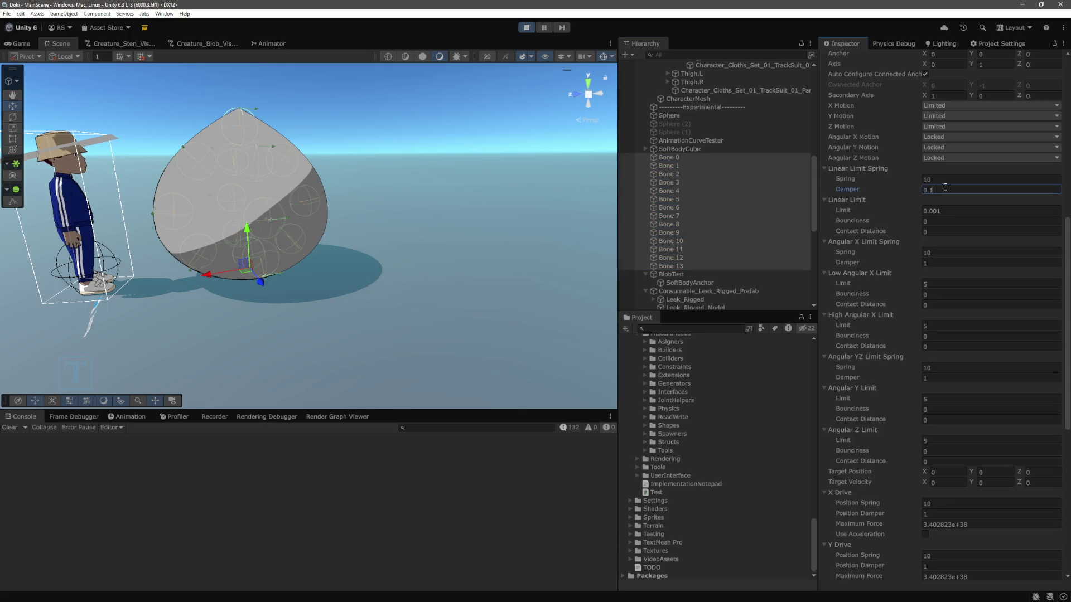
pyautogui.click(942, 262)
pyautogui.write('0.1')
pyautogui.scroll(-3, 948, 313)
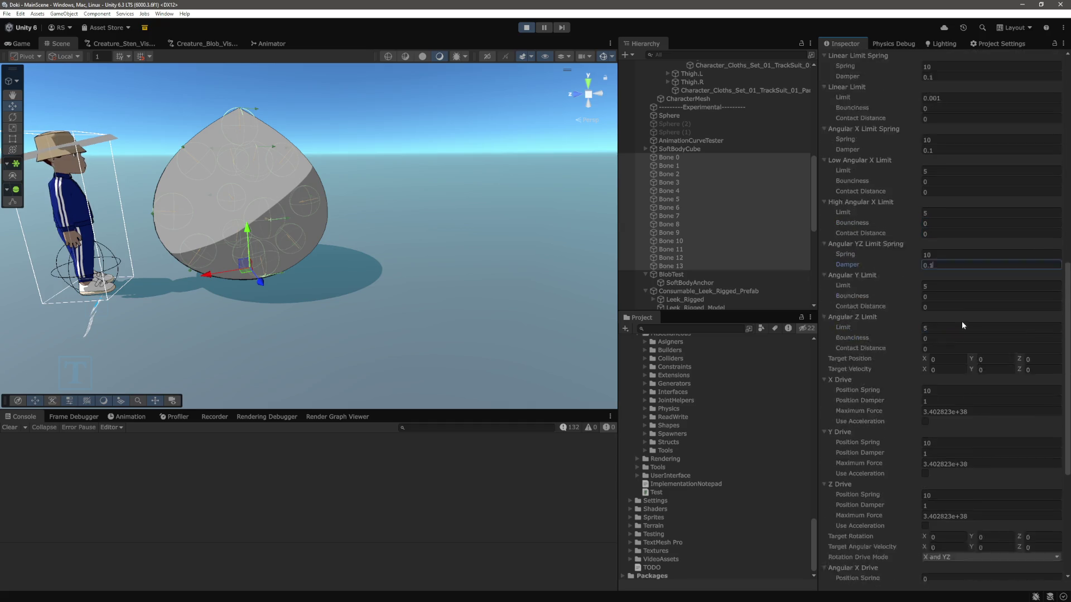
pyautogui.click(942, 208)
pyautogui.write('0.1')
# Step: Set the X and Y Drive Position Dampers to 0.1, then reselect BlobTest
pyautogui.scroll(-1, 942, 301)
pyautogui.click(942, 288)
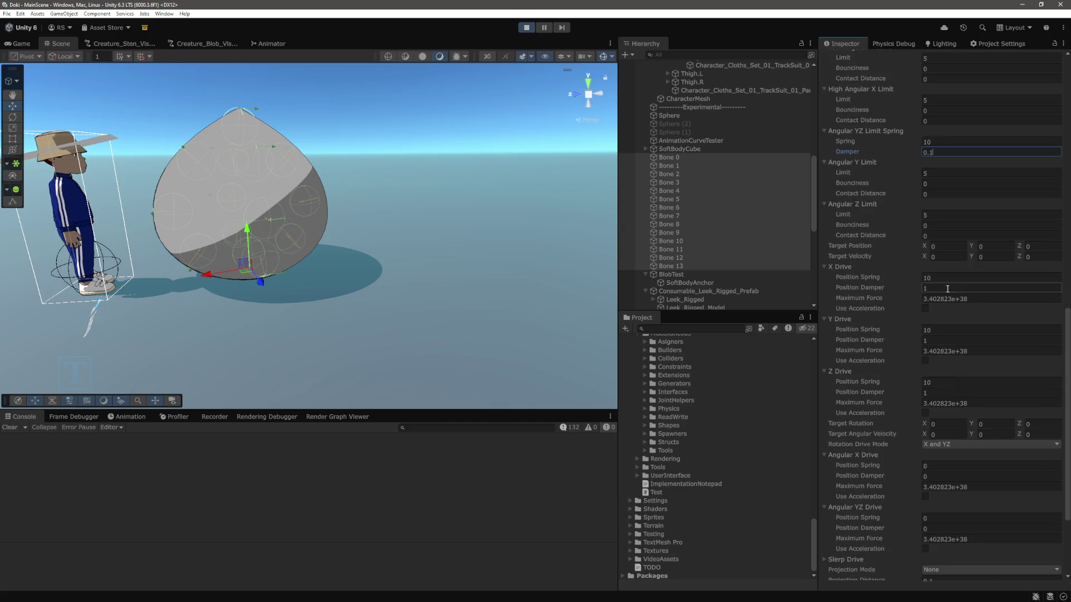
pyautogui.write('0.1')
pyautogui.click(943, 340)
pyautogui.write('0.1')
pyautogui.click(250, 232)
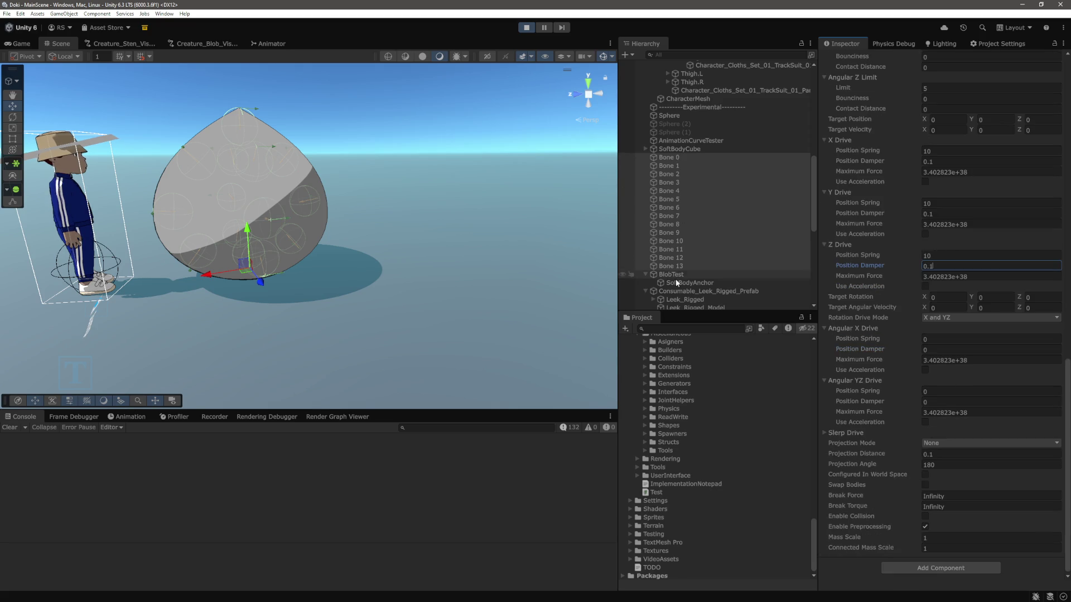
pyautogui.click(257, 108)
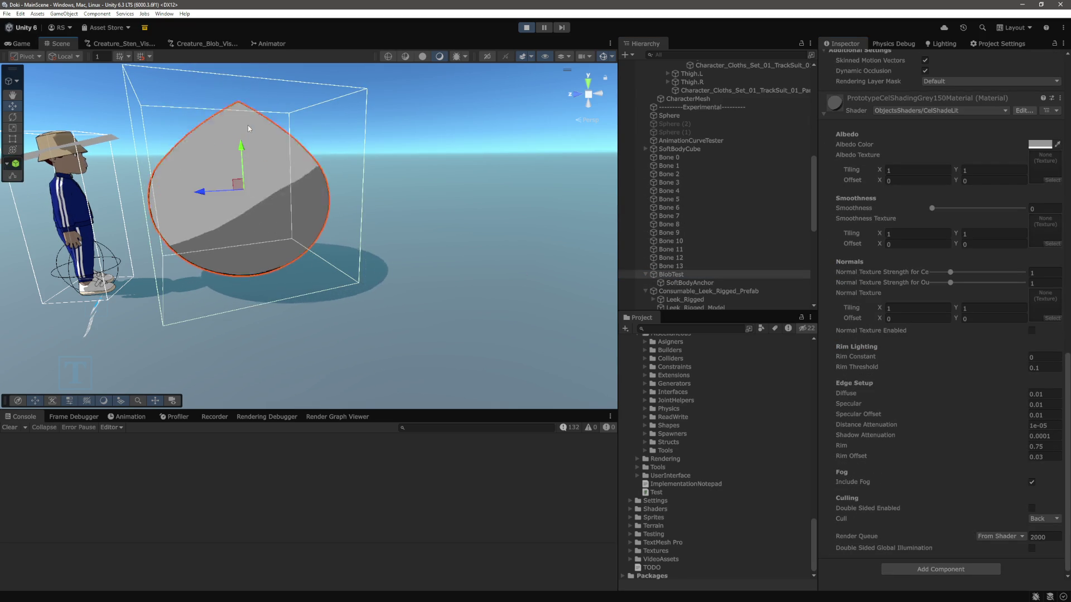
# Step: Drag the blob along Z, then try lifting it and undo the lift
pyautogui.moveTo(200, 197)
pyautogui.mouseDown()
pyautogui.moveTo(109, 226)
pyautogui.moveTo(311, 251)
pyautogui.moveTo(351, 206)
pyautogui.moveTo(501, 231)
pyautogui.moveTo(325, 241)
pyautogui.moveTo(304, 225)
pyautogui.mouseUp()
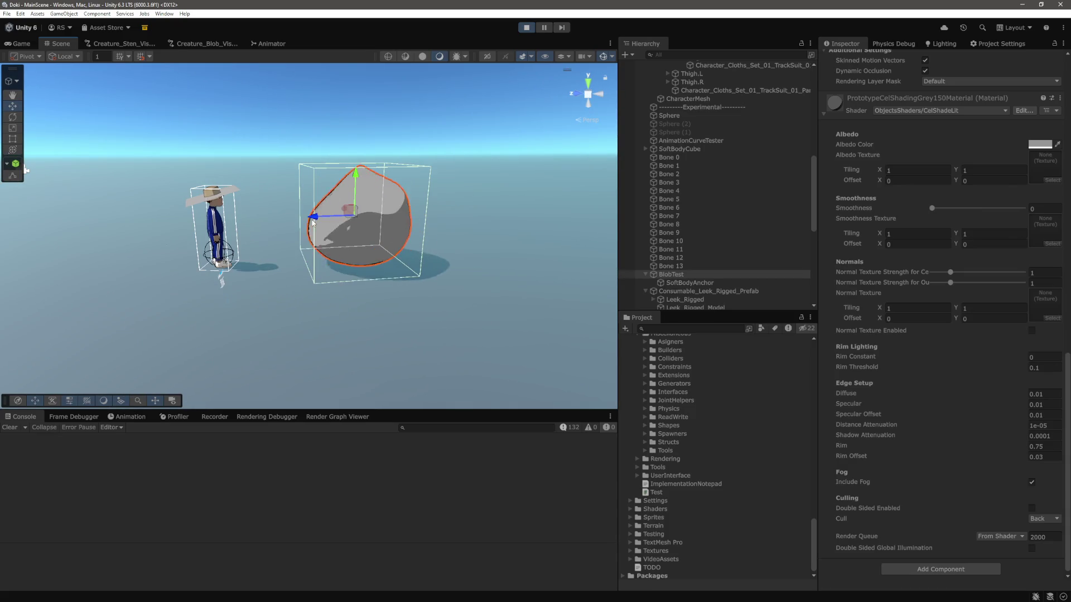
pyautogui.moveTo(355, 174); pyautogui.dragTo(357, 130)
pyautogui.hotkey('ctrl', 'z')
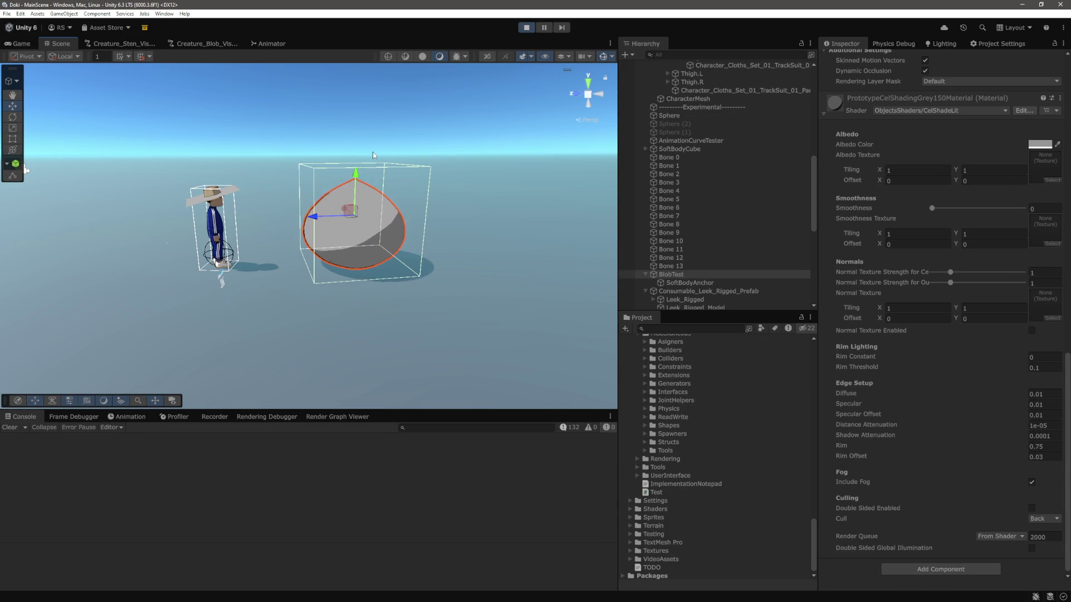
# Step: Show Bone 13's Rigidbody and Configurable Joint settings in the Inspector
pyautogui.scroll(5, 424, 203)
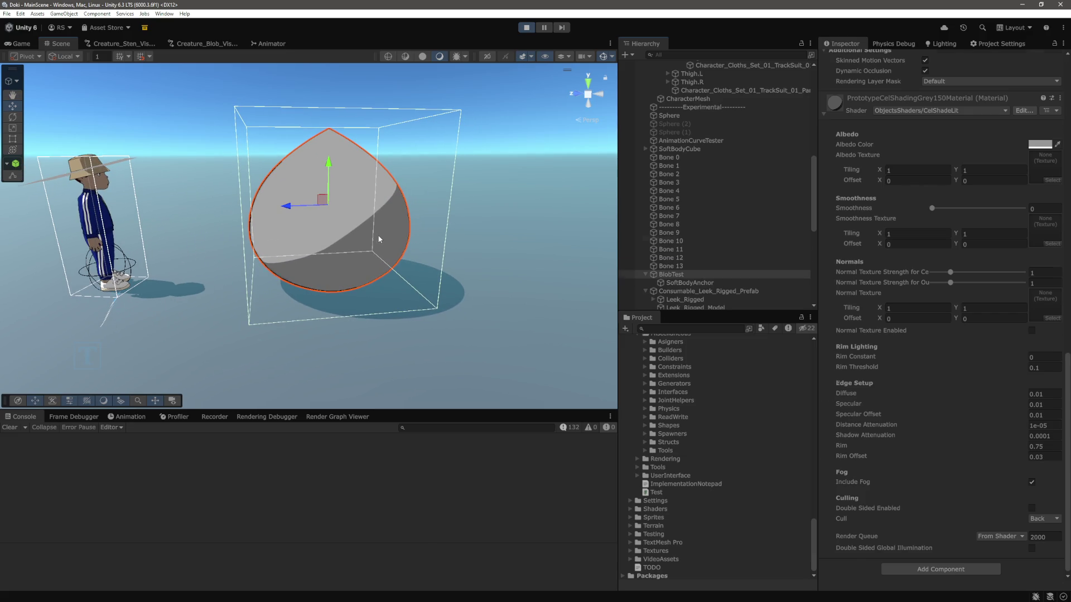
pyautogui.click(671, 266)
pyautogui.scroll(10, 892, 149)
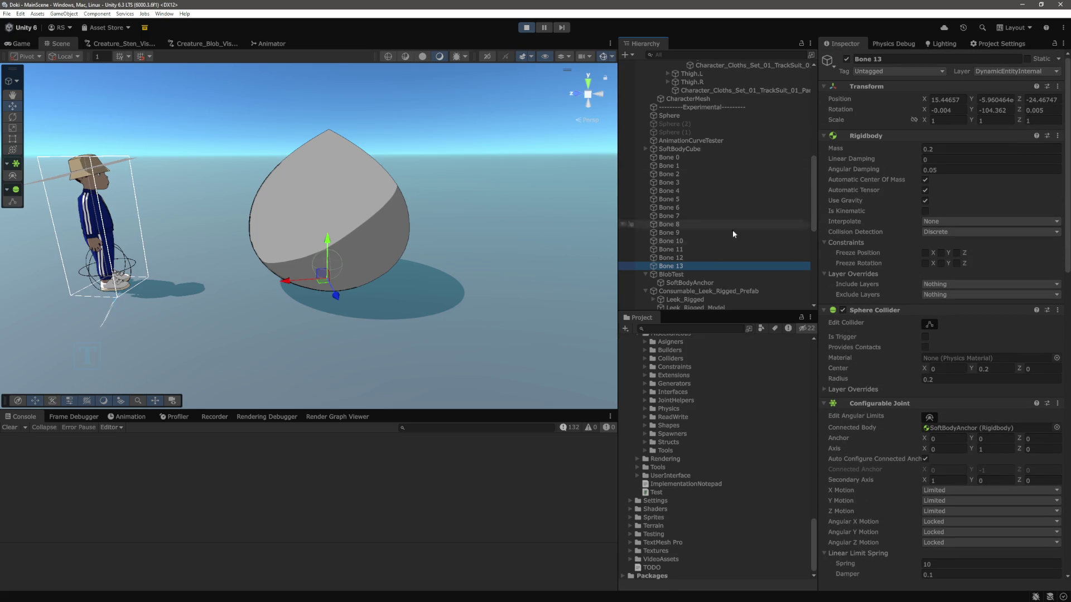
# Step: Multi-select Bone 0 to Bone 13, scroll through their Configurable Joint, then select BlobTest
pyautogui.keyDown('shift'); pyautogui.click(669, 157); pyautogui.keyUp('shift')
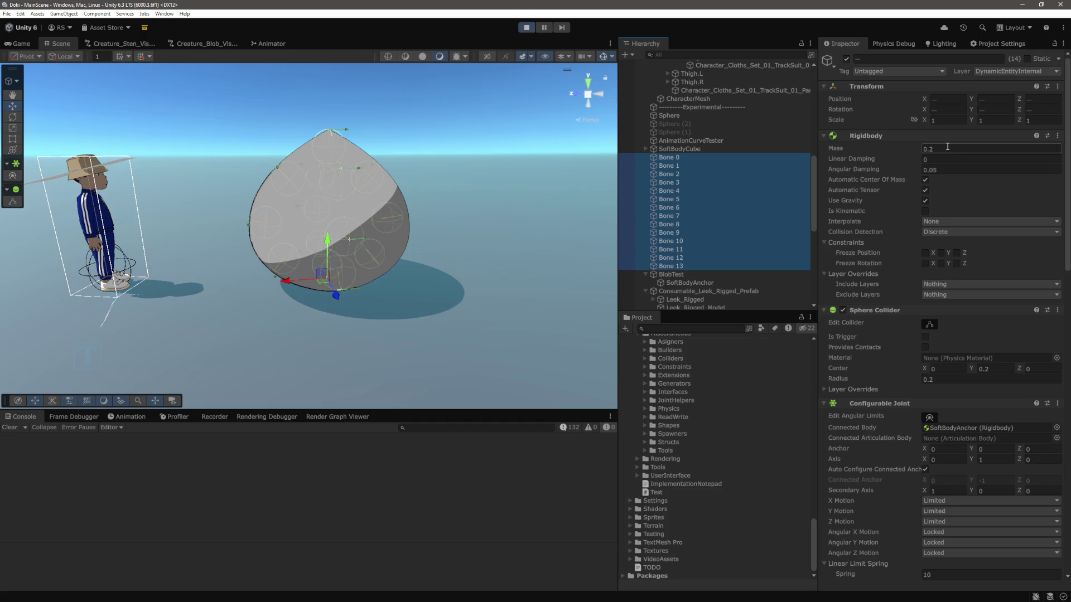
pyautogui.scroll(-10, 949, 201)
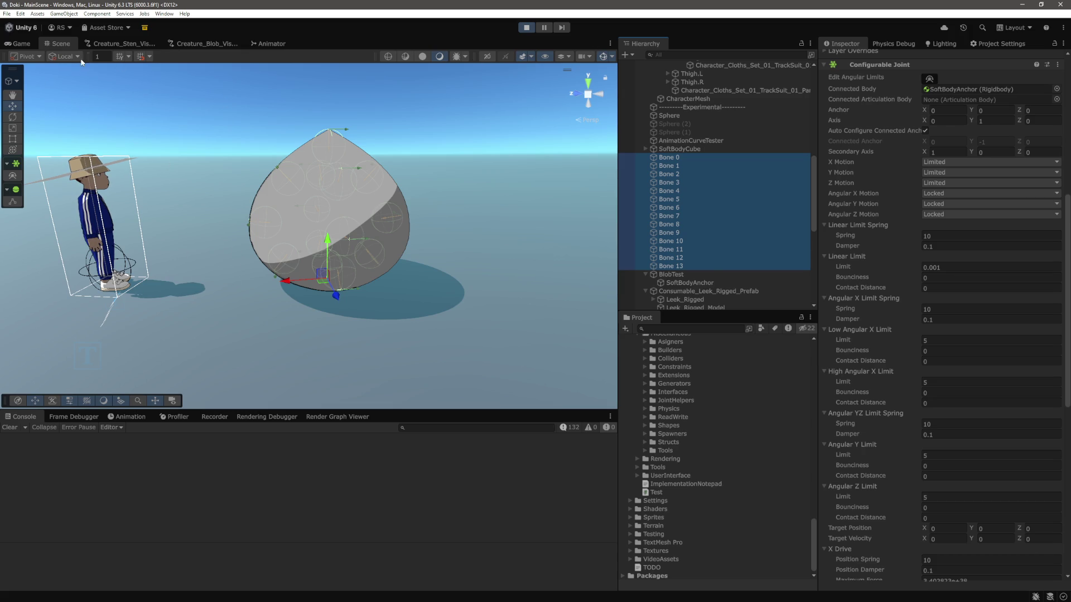
pyautogui.scroll(-3, 624, 268)
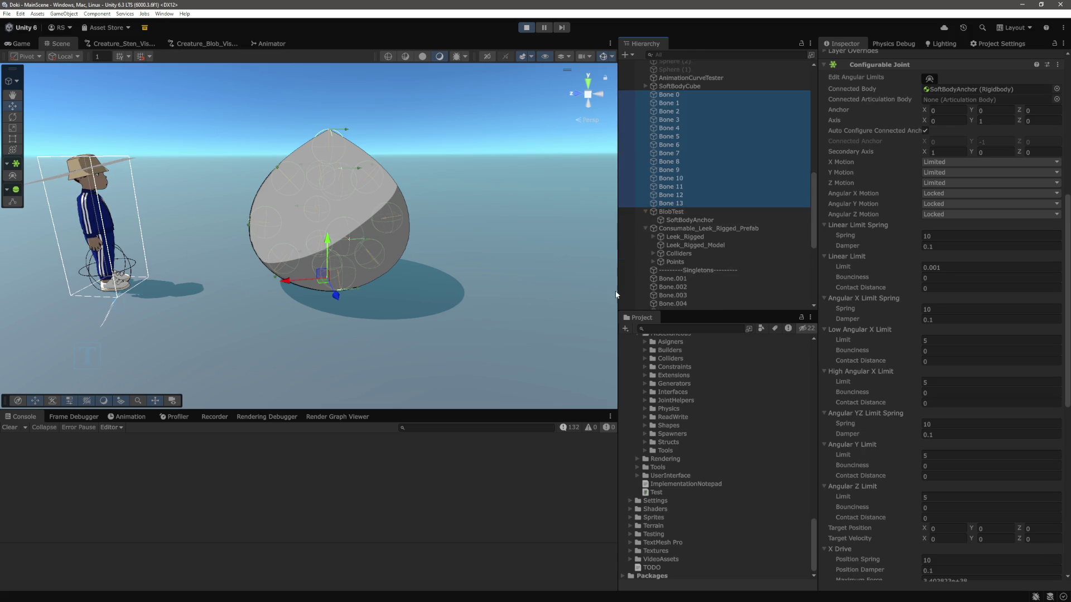
pyautogui.click(691, 212)
pyautogui.click(383, 282)
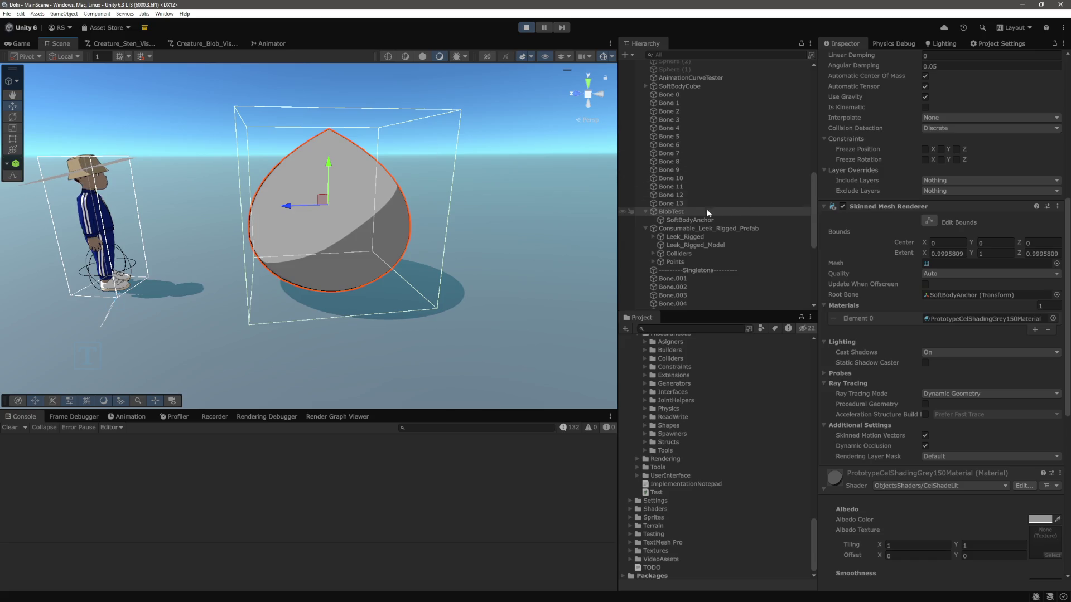
# Step: Check Bone 13, then lift BlobTest and shove it sideways to watch it wobble
pyautogui.click(692, 202)
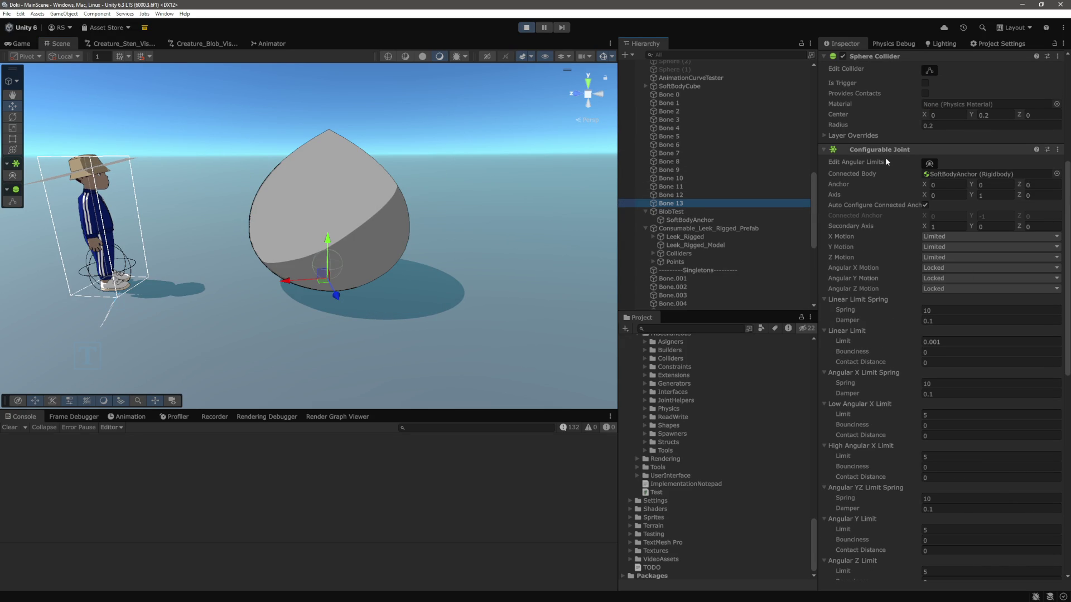
pyautogui.scroll(5, 870, 201)
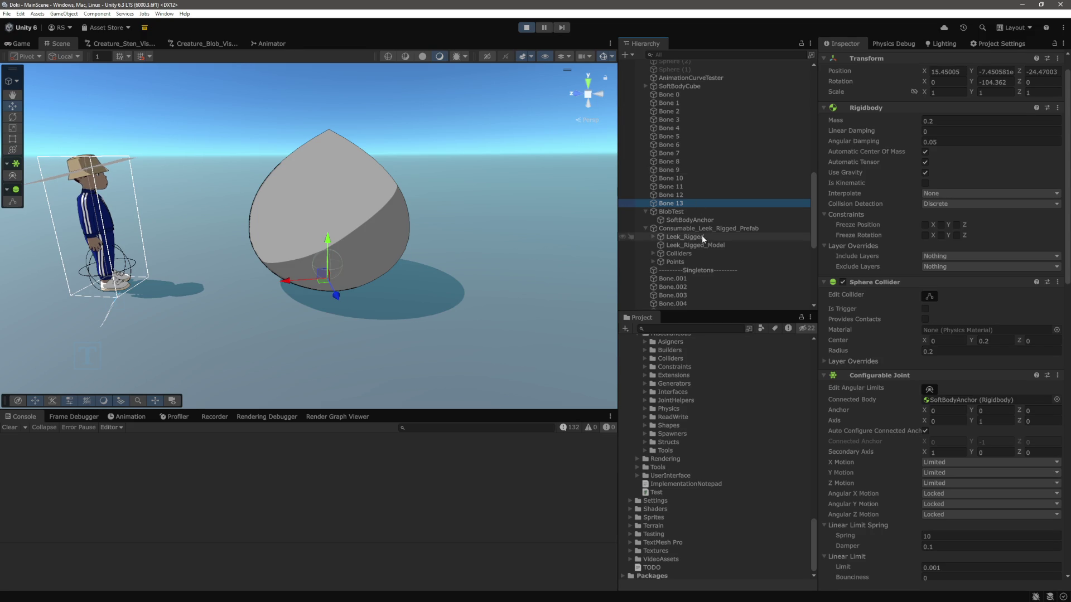
pyautogui.click(672, 211)
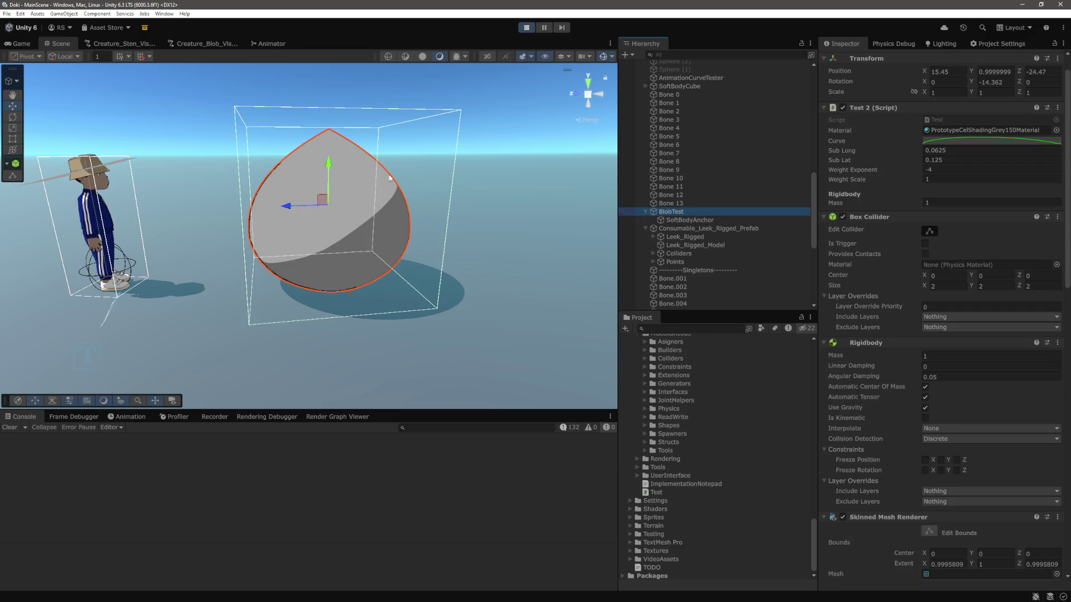
pyautogui.moveTo(330, 163); pyautogui.dragTo(334, 119)
pyautogui.moveTo(295, 208); pyautogui.dragTo(357, 200)
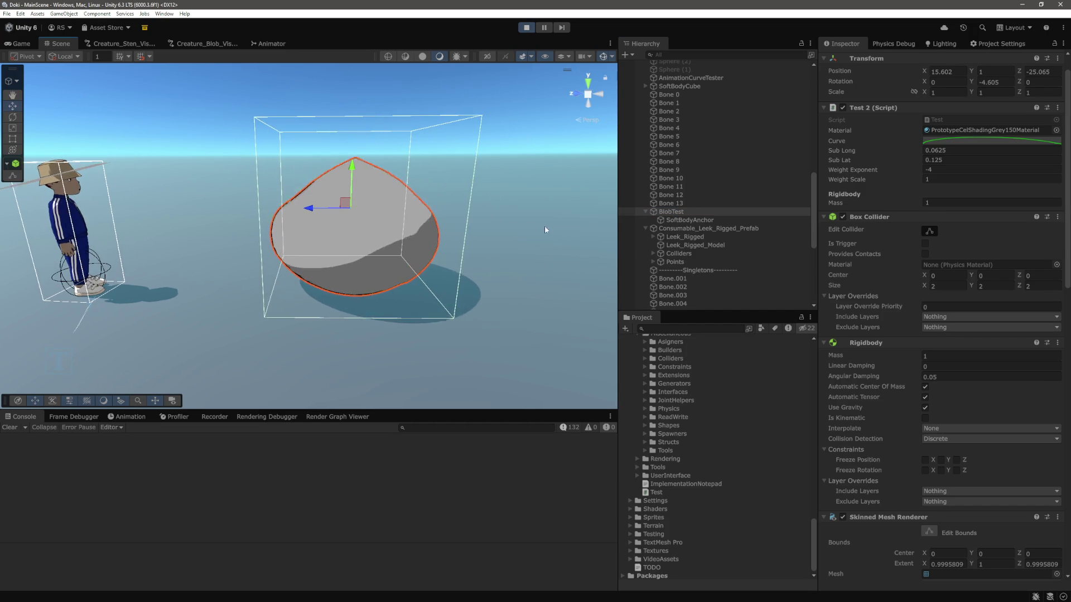
# Step: Recheck Bone 13, reselect BlobTest, frame blob and character, and show the Game view
pyautogui.click(691, 202)
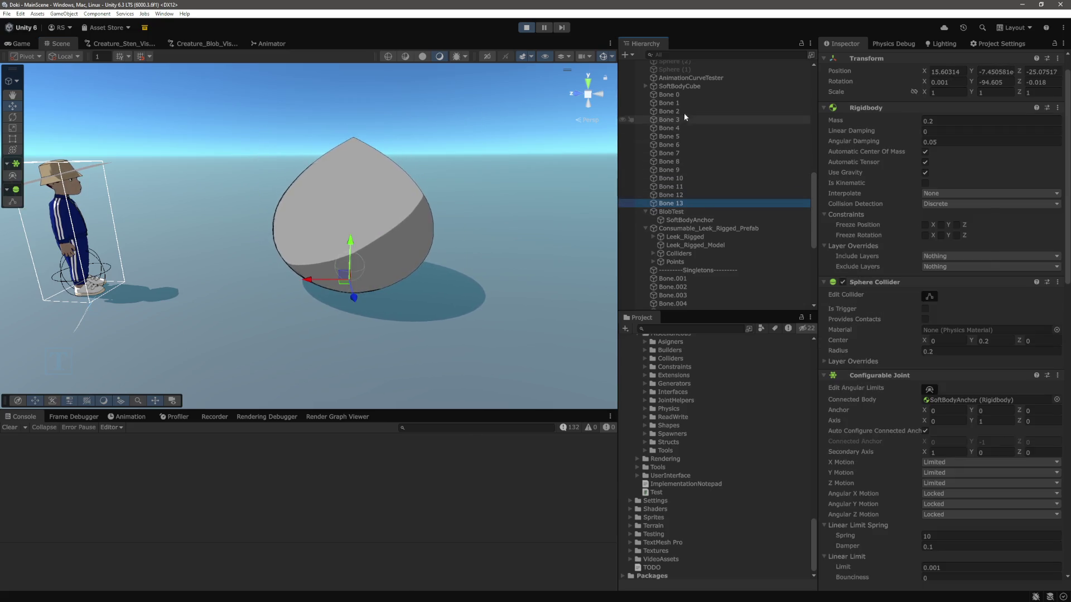
pyautogui.click(680, 212)
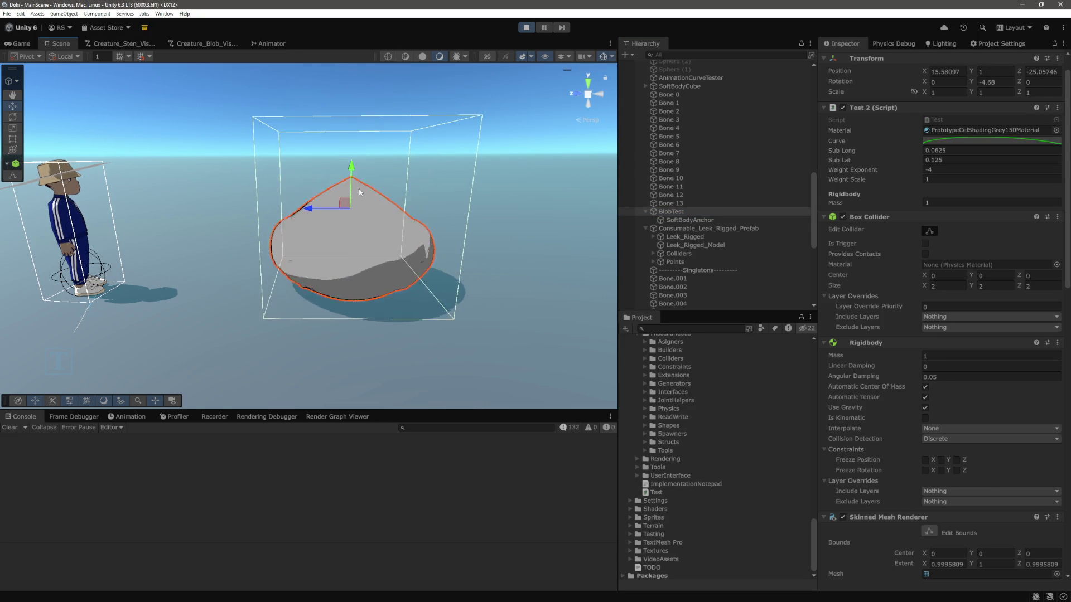
pyautogui.moveTo(318, 209)
pyautogui.mouseDown()
pyautogui.moveTo(239, 212)
pyautogui.moveTo(333, 251)
pyautogui.moveTo(254, 232)
pyautogui.mouseUp()
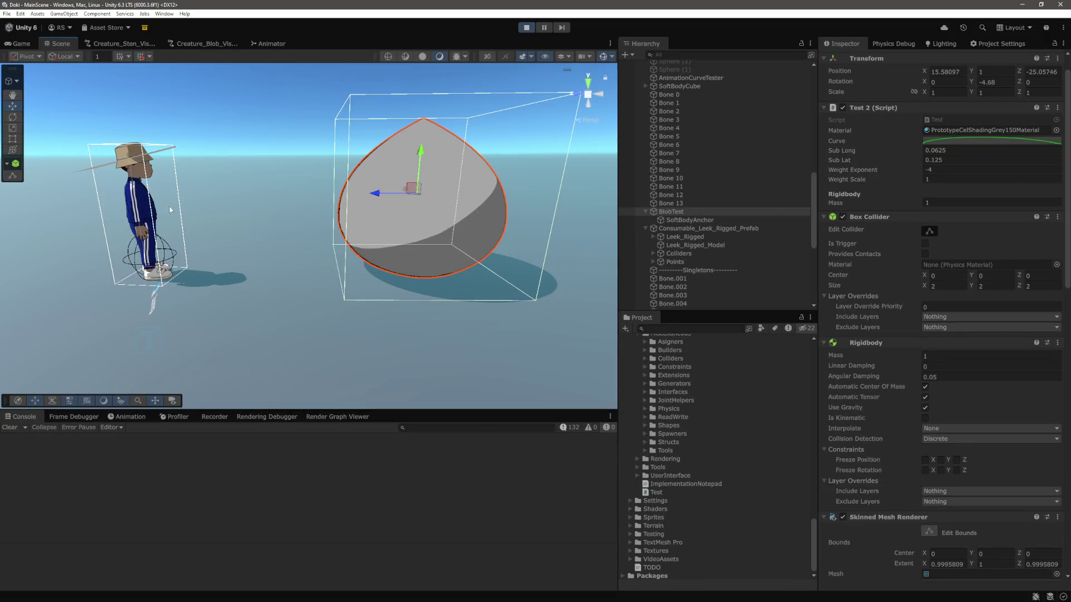
pyautogui.click(21, 44)
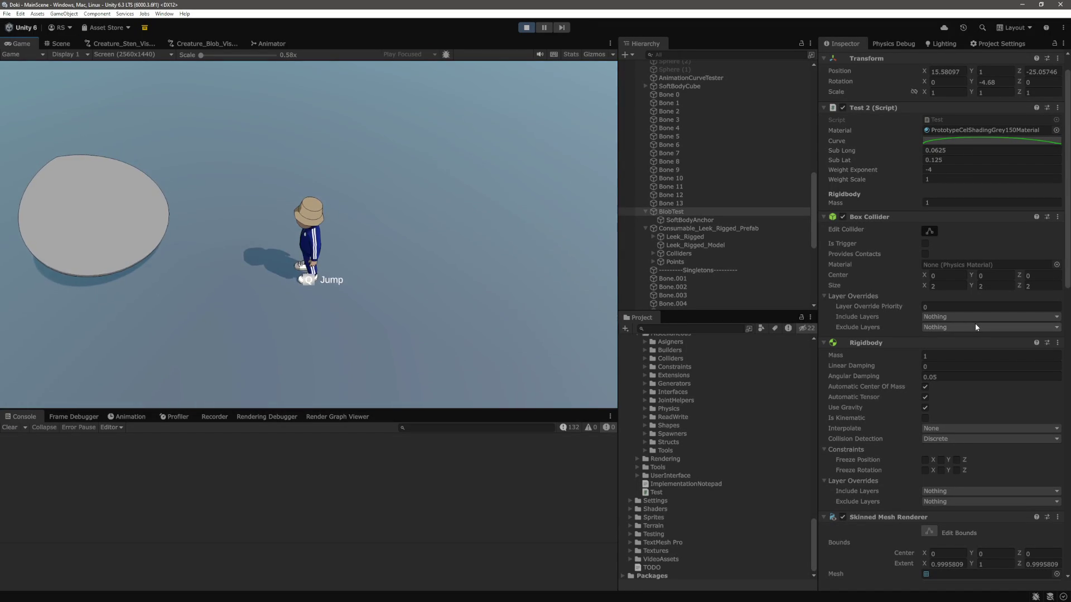
# Step: Shrink the blob's Box Collider Size to 1 on X, Y and Z
pyautogui.scroll(-2, 975, 323)
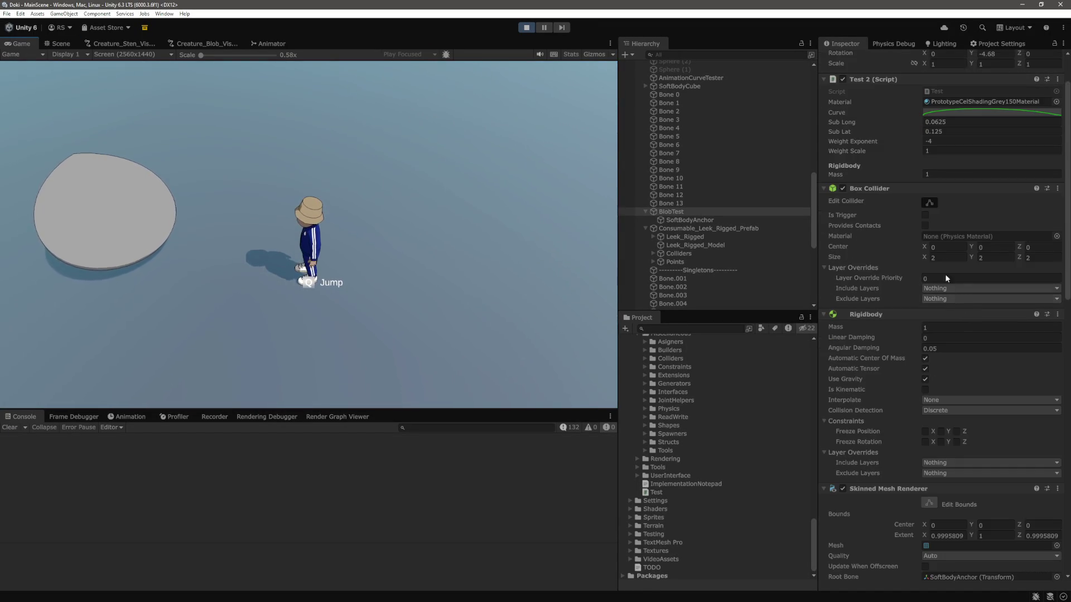
pyautogui.click(945, 257)
pyautogui.write('1')
pyautogui.click(1008, 261)
pyautogui.write('1')
pyautogui.click(1035, 259)
pyautogui.write('1')
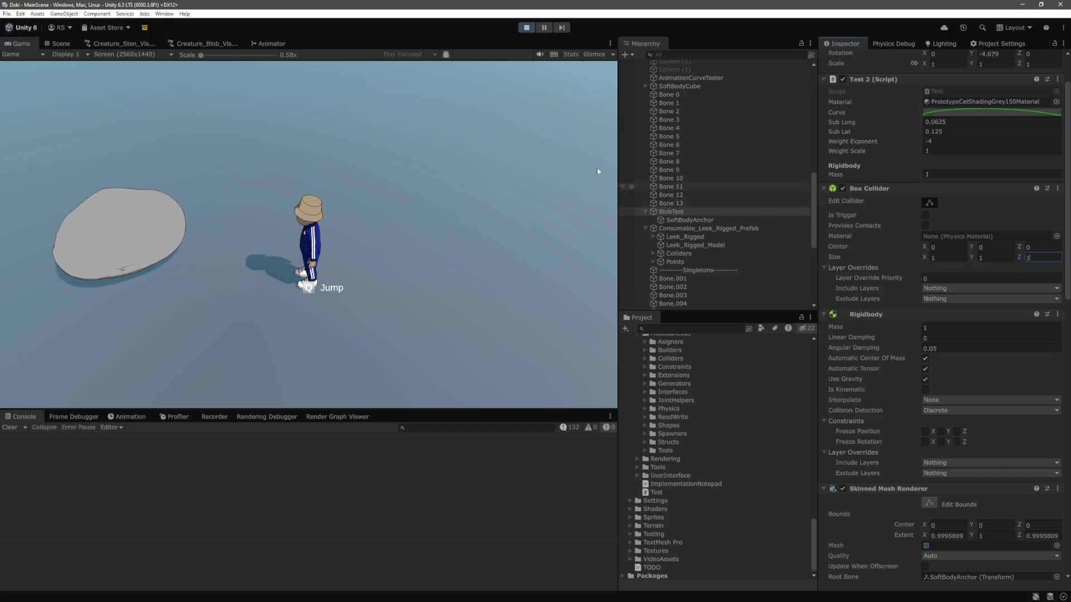
# Step: Walk the character with W and A around and into the blob, then stop play mode
pyautogui.press('w')
pyautogui.press('w')
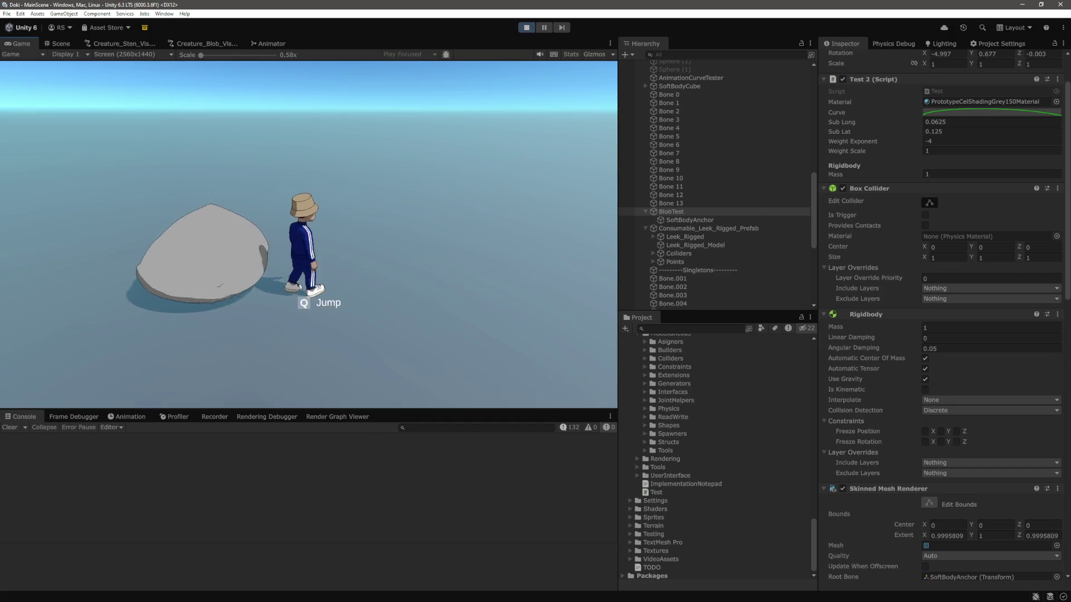
pyautogui.press('w')
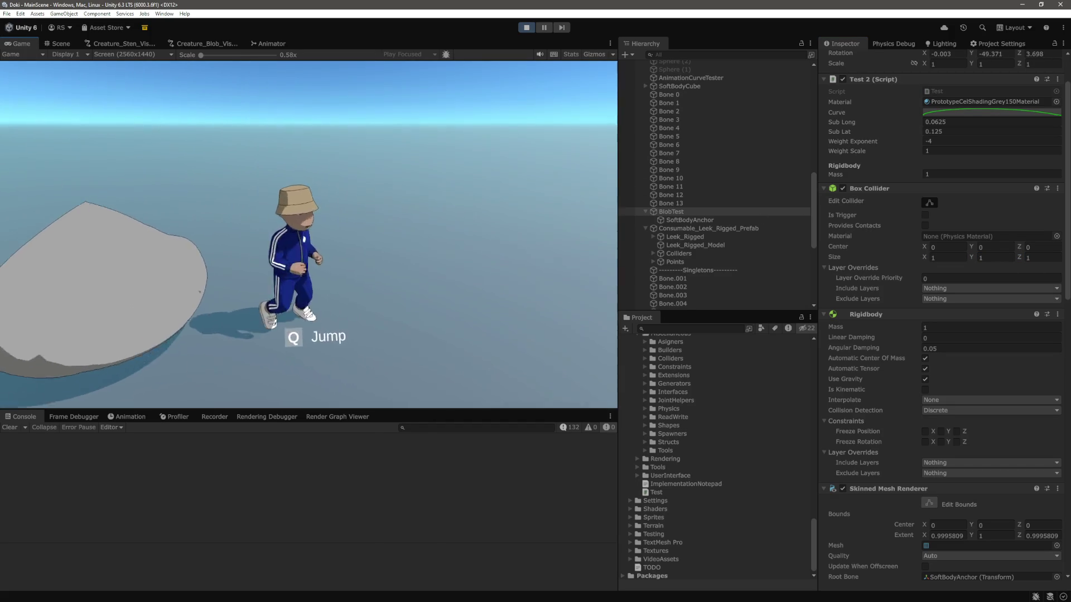
pyautogui.press('w')
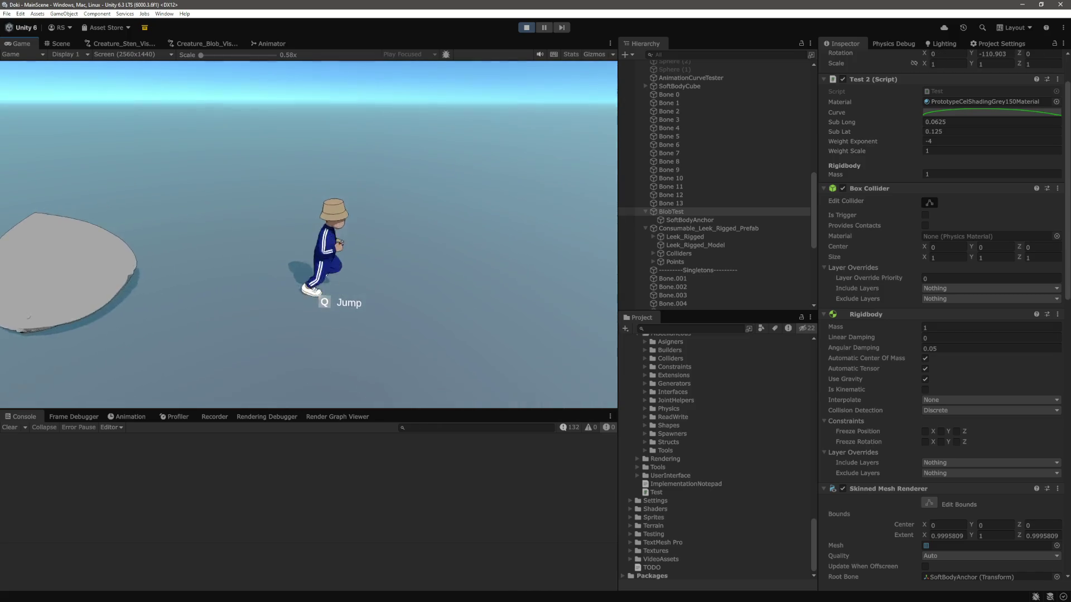
pyautogui.press('a')
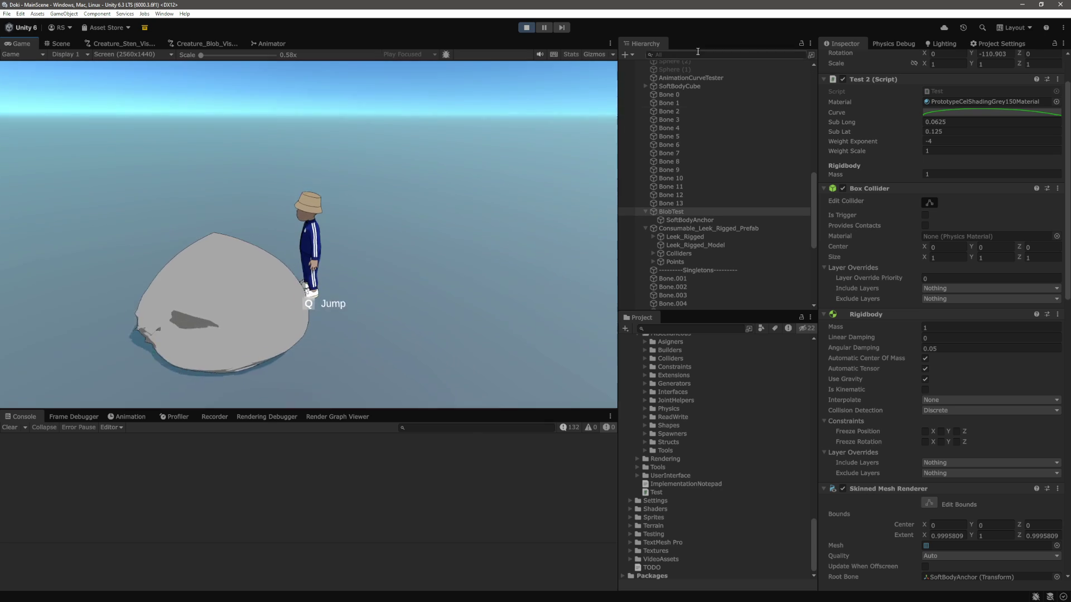
pyautogui.click(526, 28)
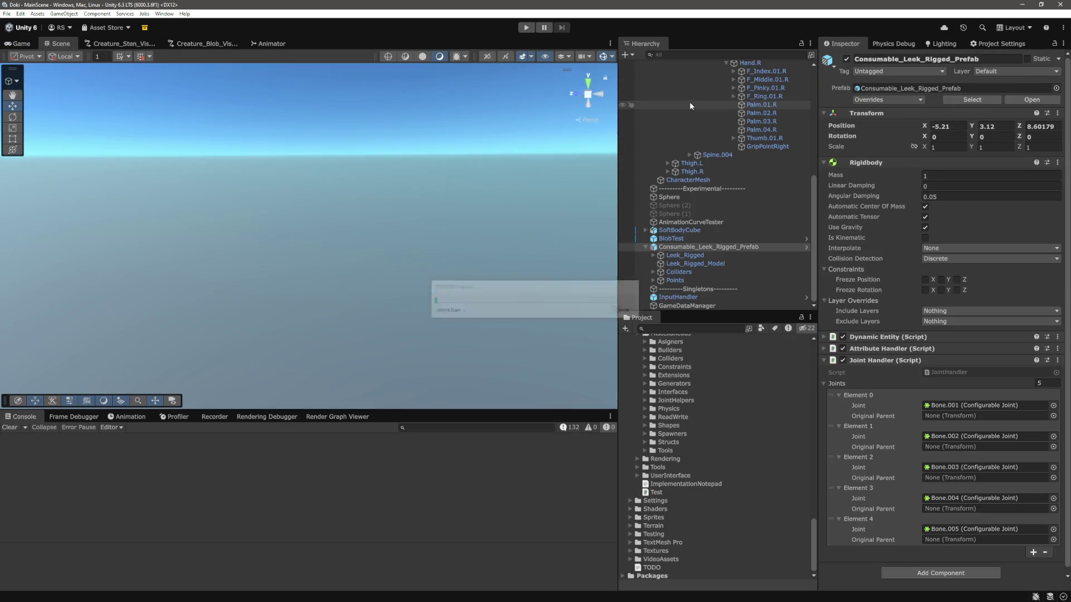
# Step: Start play mode again, orbit the Scene view, and select the BlobTest blob
pyautogui.click(527, 29)
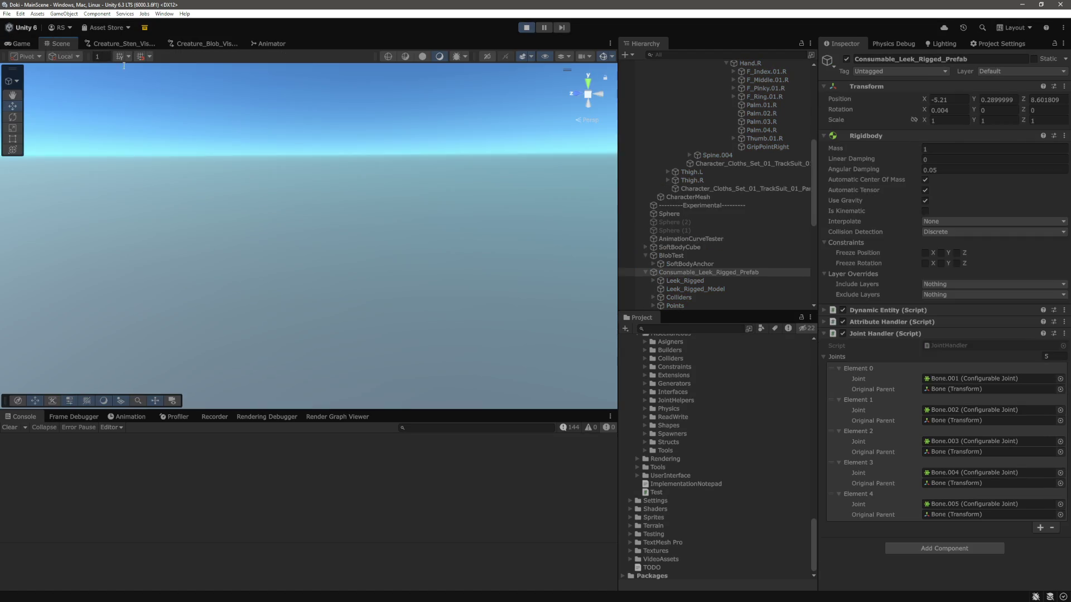
pyautogui.moveTo(244, 254)
pyautogui.mouseDown()
pyautogui.moveTo(473, 227)
pyautogui.moveTo(387, 149)
pyautogui.moveTo(467, 187)
pyautogui.mouseUp()
pyautogui.click(387, 148)
pyautogui.scroll(-4, 474, 183)
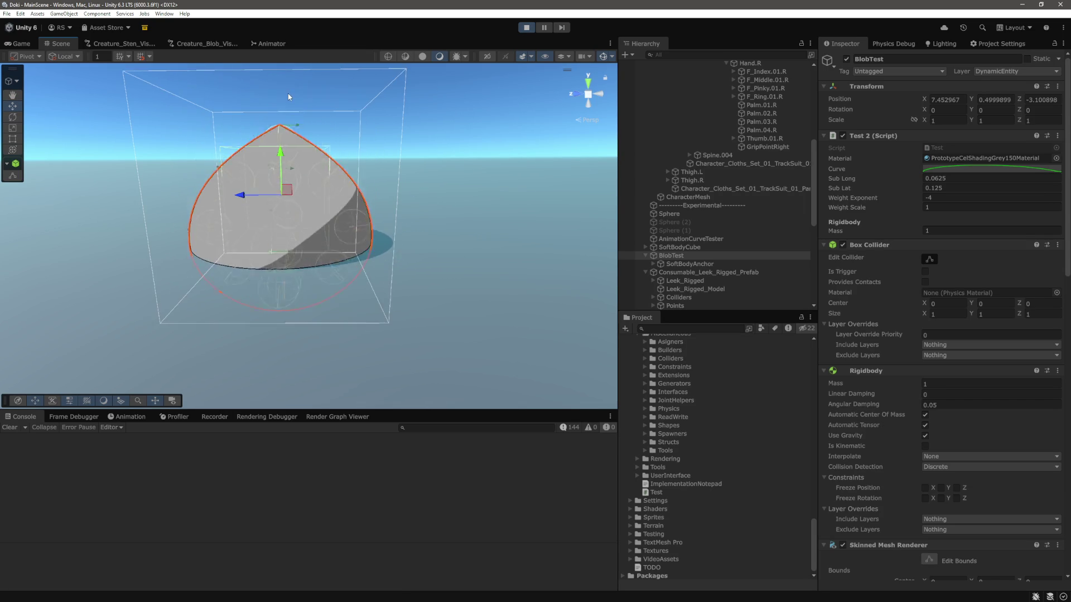
# Step: Move the blob forward along Z and frame the view on it
pyautogui.moveTo(273, 195)
pyautogui.mouseDown()
pyautogui.moveTo(390, 195)
pyautogui.moveTo(281, 220)
pyautogui.mouseUp()
pyautogui.press('f')
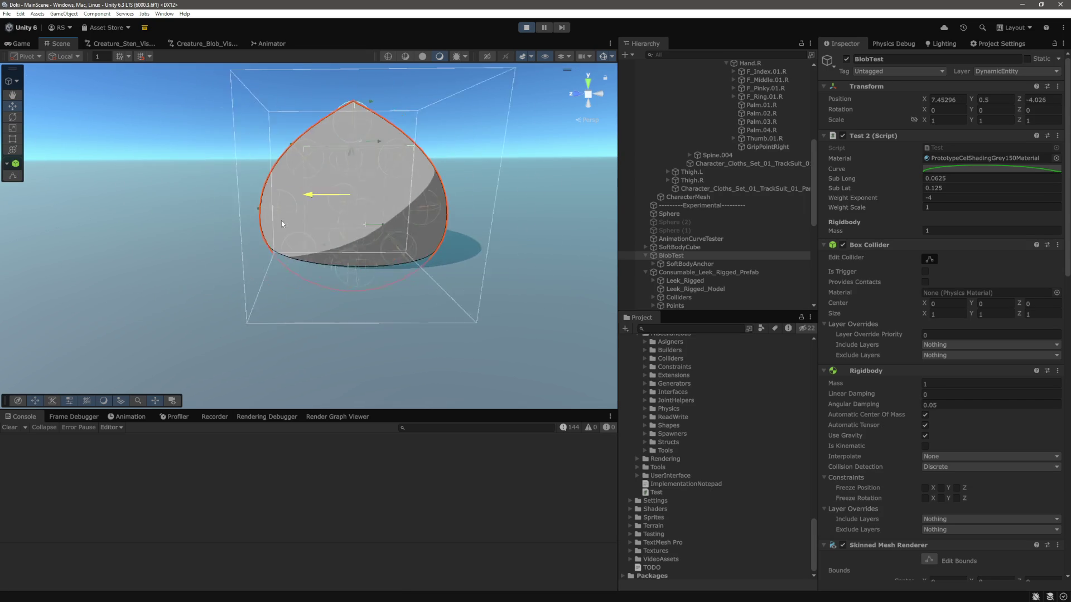
pyautogui.scroll(-3, 651, 237)
# Step: Move Bone 0 through Bone 13 out of SoftBodyAnchor to the Hierarchy root
pyautogui.click(652, 233)
pyautogui.click(689, 242)
pyautogui.scroll(-3, 681, 261)
pyautogui.scroll(-6, 681, 260)
pyautogui.keyDown('shift'); pyautogui.click(681, 256); pyautogui.keyUp('shift')
pyautogui.moveTo(681, 146); pyautogui.dragTo(683, 127)
# Step: Reselect BlobTest and nudge it slightly along depth and upward
pyautogui.click(679, 248)
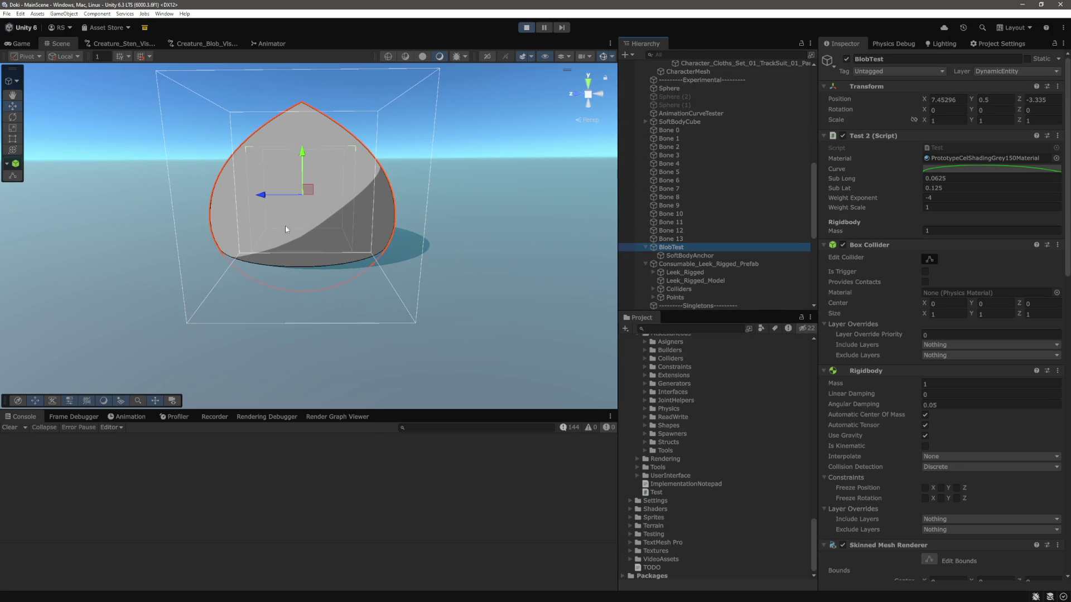
pyautogui.moveTo(367, 196); pyautogui.dragTo(368, 198)
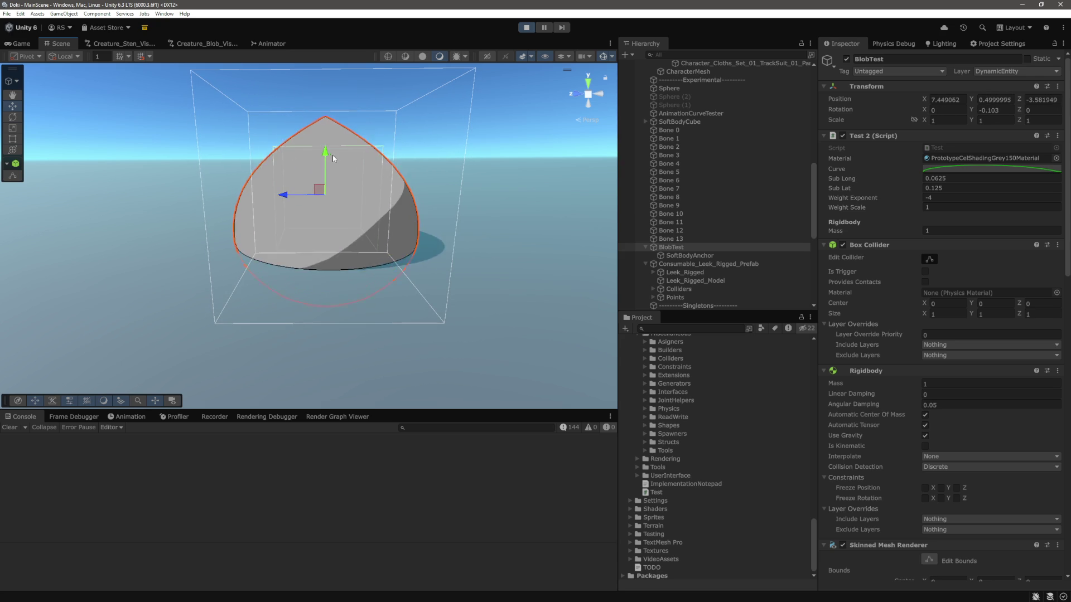
pyautogui.moveTo(327, 159); pyautogui.dragTo(325, 155)
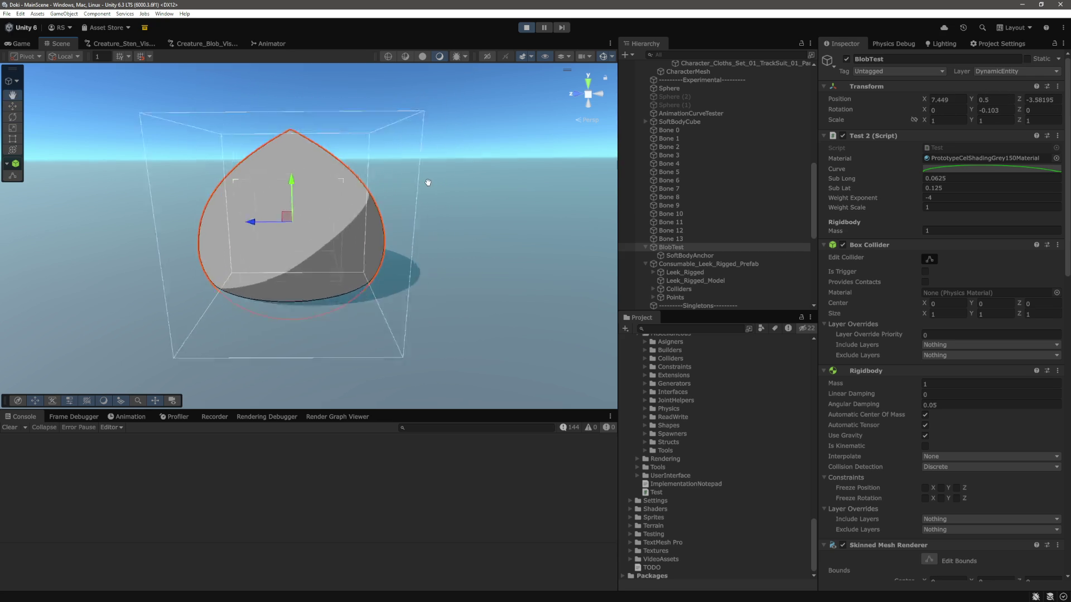
# Step: Select Bones 0–13 and begin editing their shared Rigidbody Mass
pyautogui.click(671, 238)
pyautogui.keyDown('shift'); pyautogui.click(682, 130); pyautogui.keyUp('shift')
pyautogui.scroll(-1, 948, 167)
pyautogui.click(949, 119)
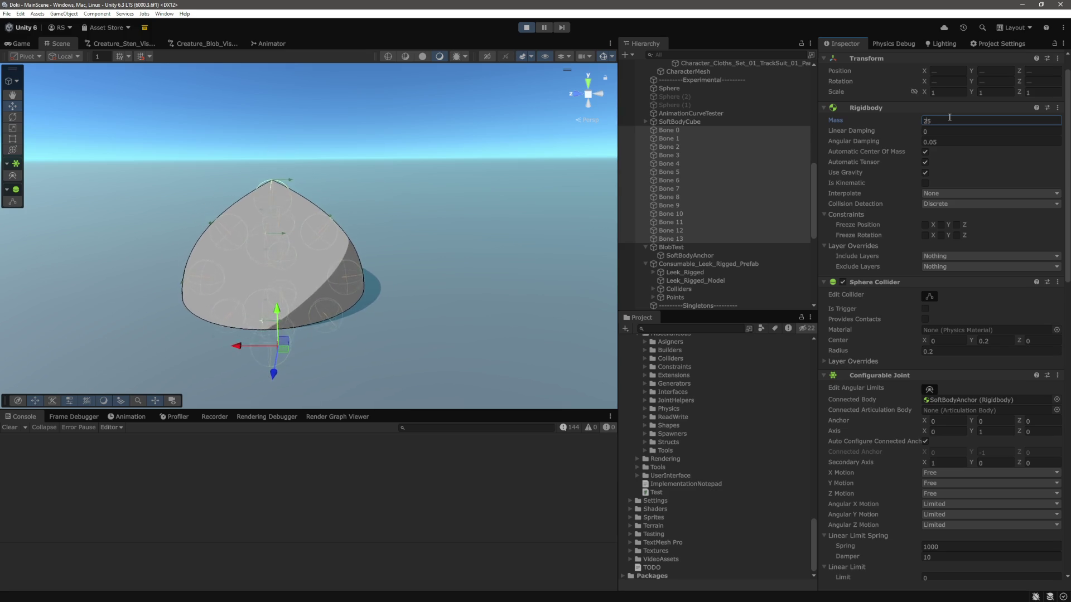
# Step: Change the shared Rigidbody Mass of Bones 0–13 from 5 to 10, then reselect BlobTest
pyautogui.scroll(-10, 929, 242)
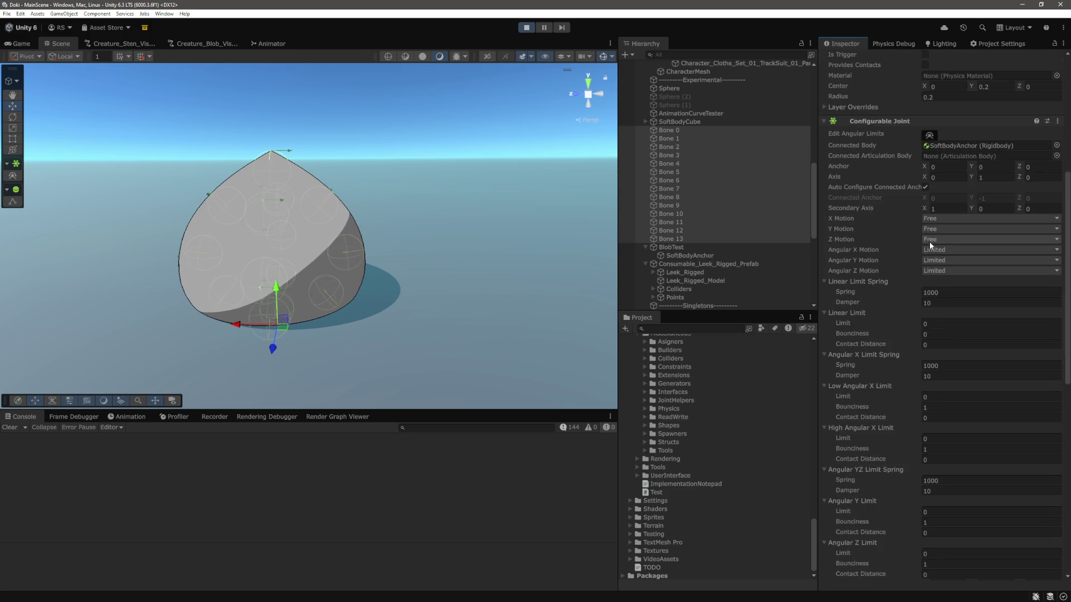
pyautogui.scroll(-2, 909, 246)
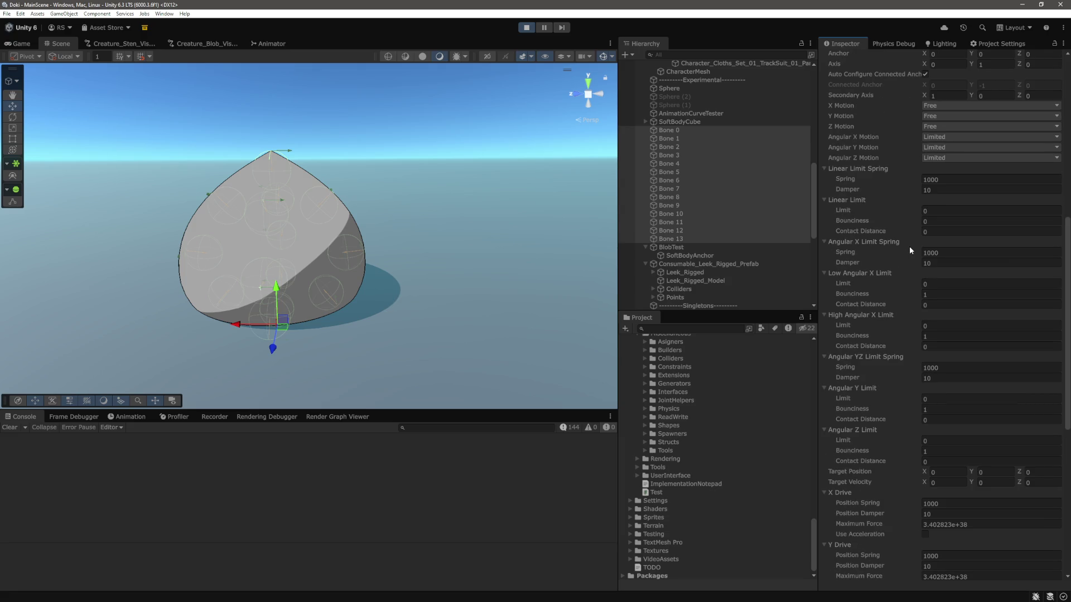
pyautogui.scroll(11, 906, 242)
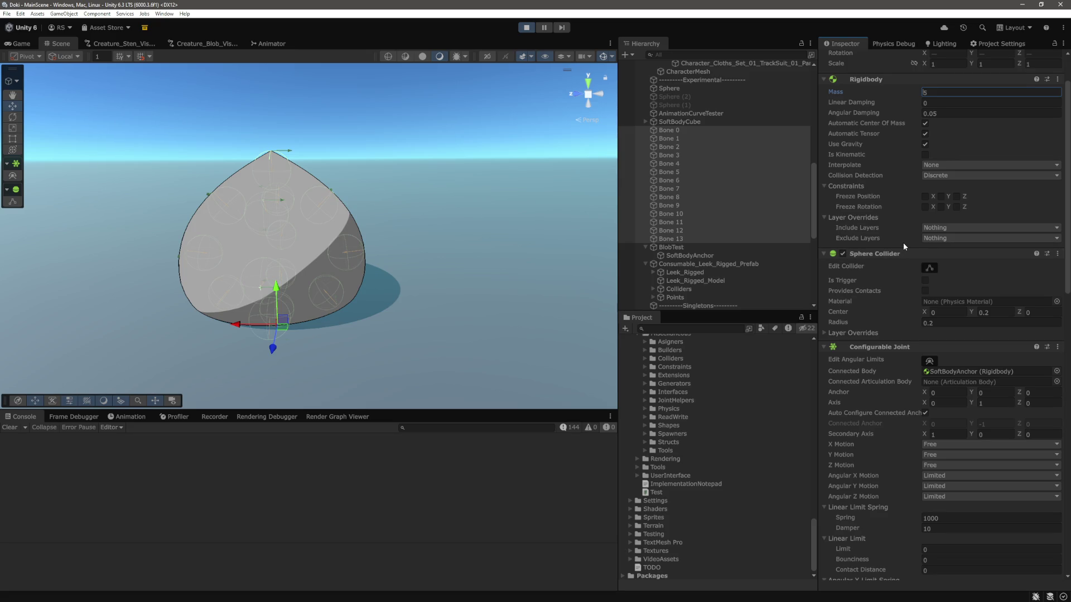
pyautogui.press('Return')
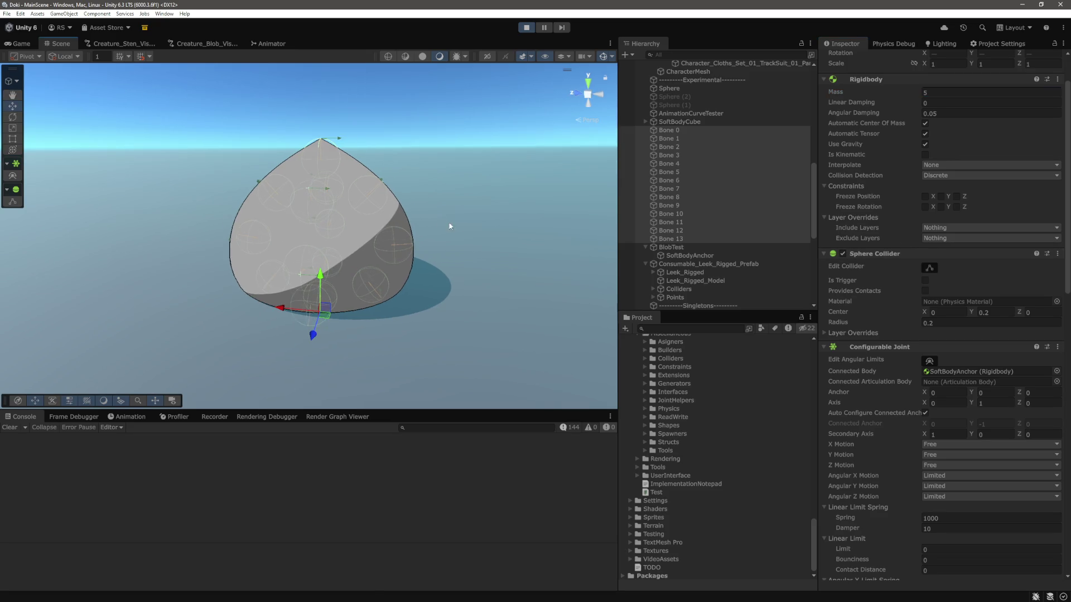
pyautogui.scroll(1, 914, 229)
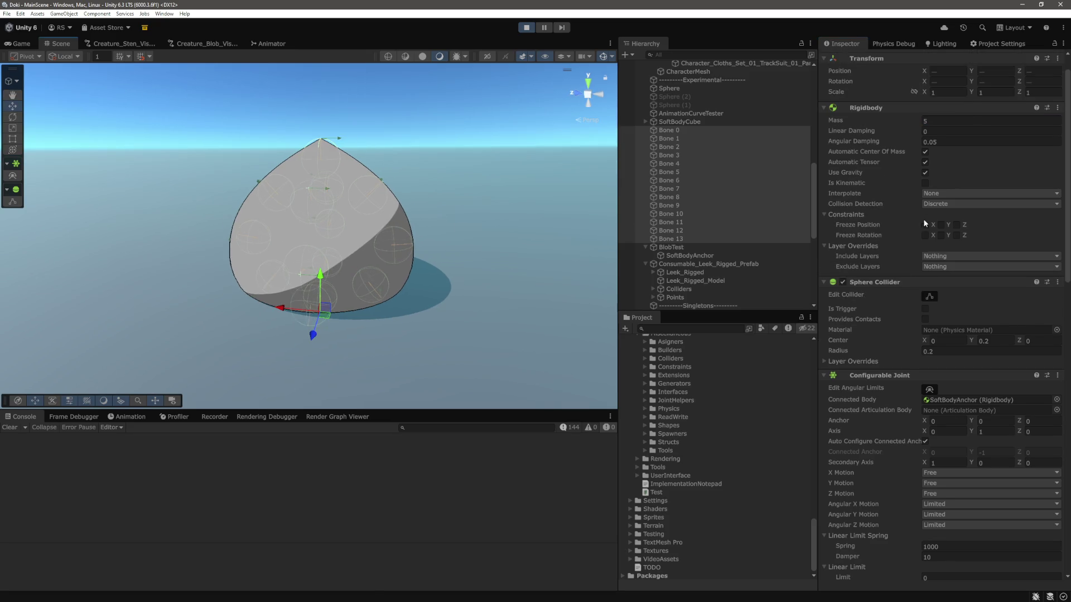
pyautogui.click(952, 120)
pyautogui.write('10')
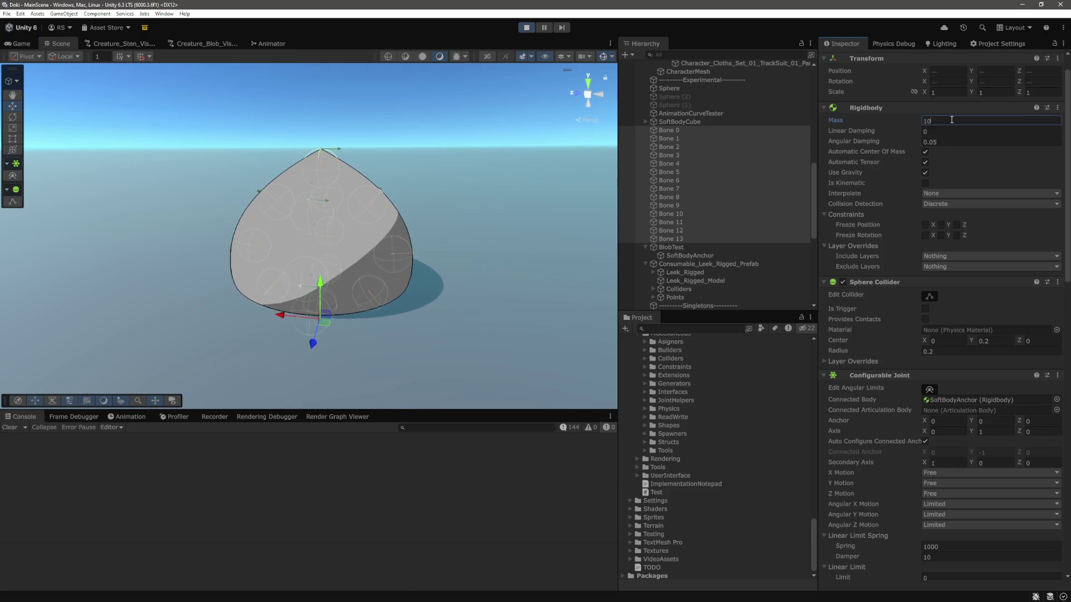
pyautogui.click(692, 249)
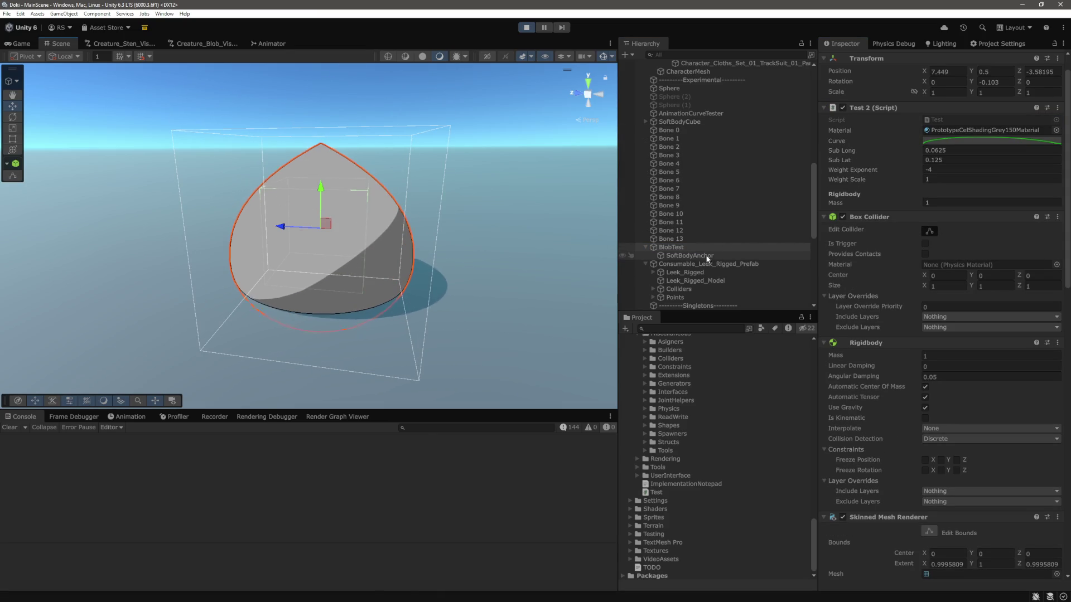
# Step: Select Bones 0–13 and set Linear and Angular X Limit Spring to 2000
pyautogui.scroll(-3, 935, 283)
pyautogui.scroll(-3, 935, 283)
pyautogui.click(681, 236)
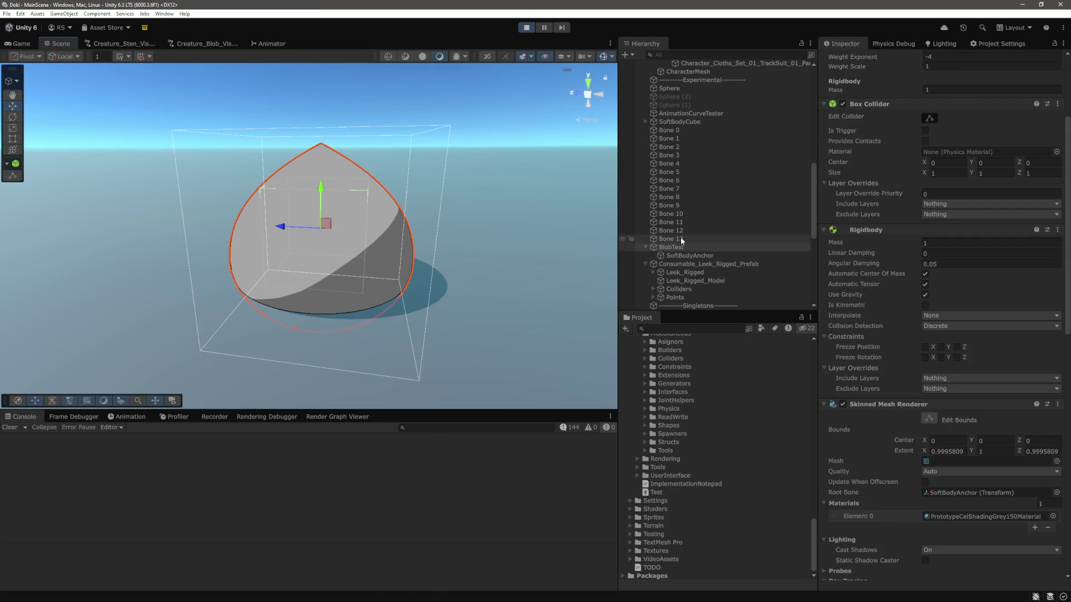
pyautogui.keyDown('shift'); pyautogui.click(674, 131); pyautogui.keyUp('shift')
pyautogui.scroll(-5, 962, 335)
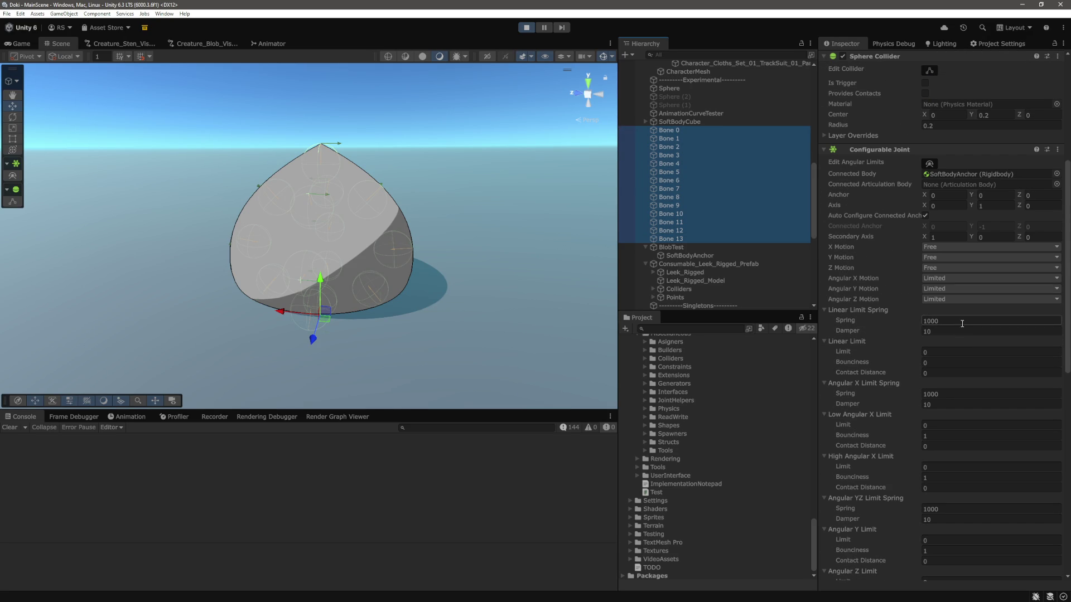
pyautogui.scroll(-2, 956, 332)
pyautogui.click(957, 292)
pyautogui.write('2000')
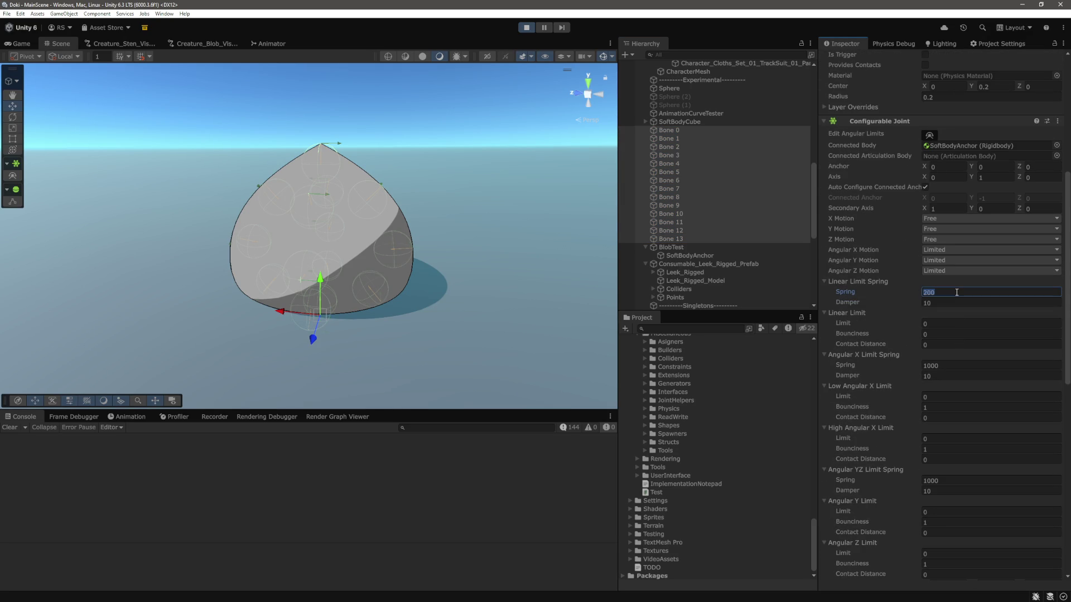
pyautogui.press('Tab')
pyautogui.click(956, 365)
pyautogui.write('2000')
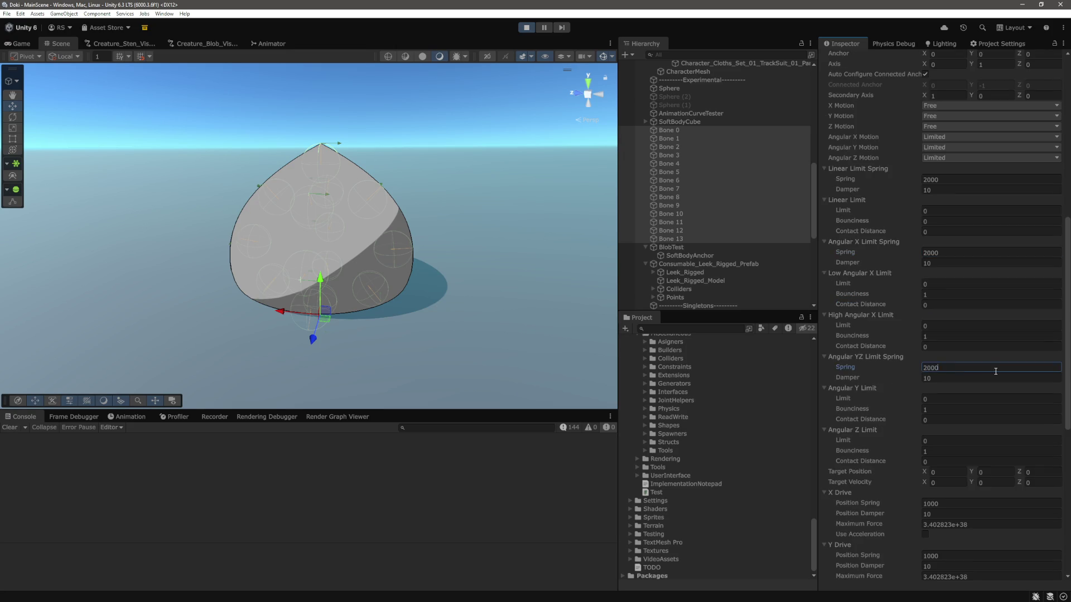
# Step: Set Angular YZ Limit Spring and the drive Position Springs to 2000, then select the blob
pyautogui.scroll(-10, 955, 362)
pyautogui.click(954, 198)
pyautogui.write('2000')
pyautogui.click(953, 334)
pyautogui.write('2000')
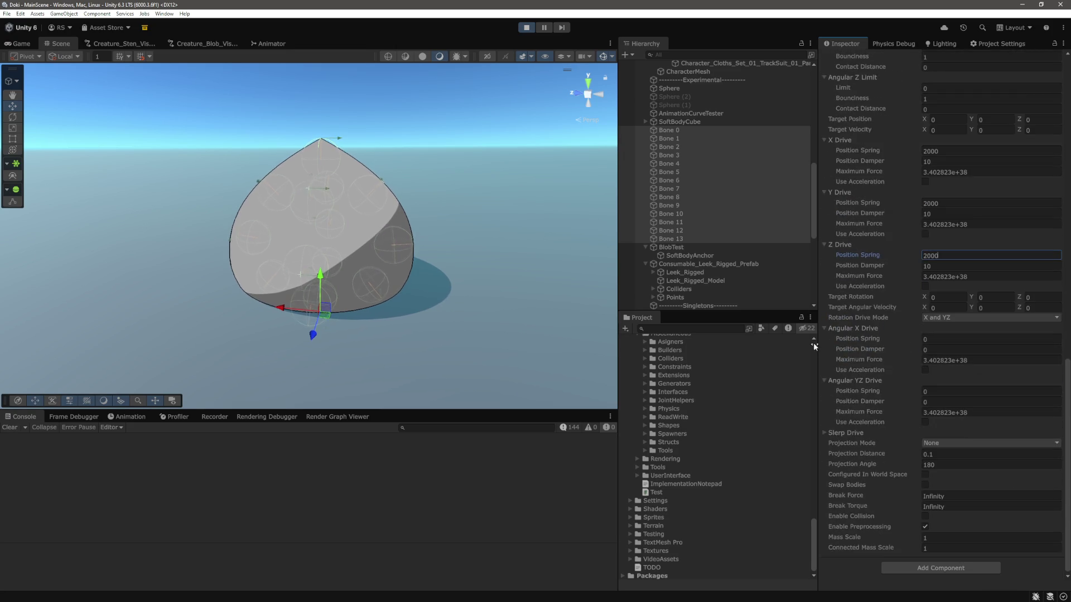
pyautogui.click(671, 247)
pyautogui.click(369, 184)
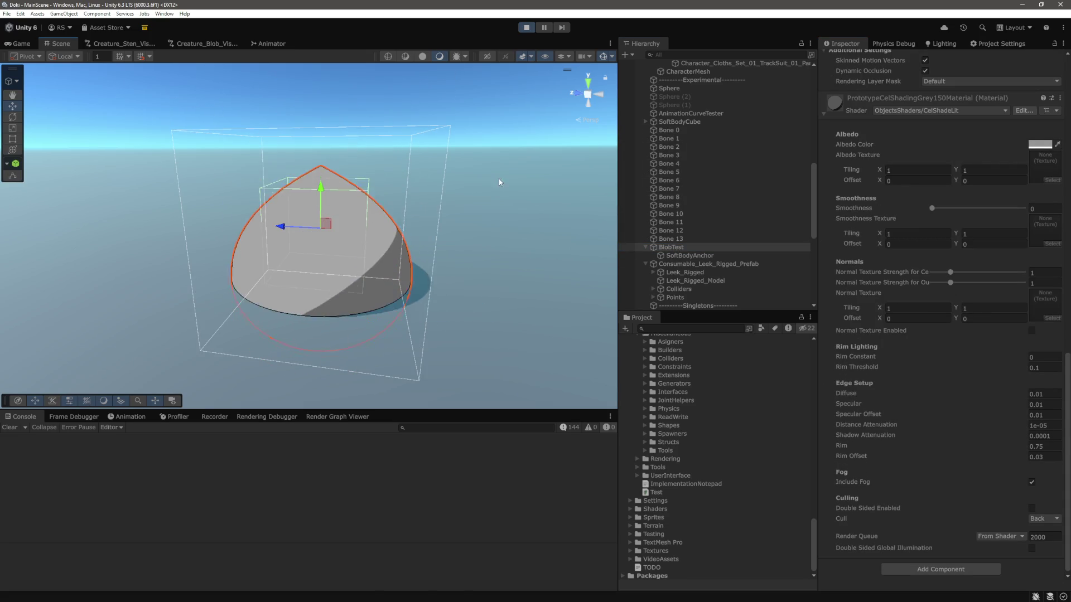
# Step: Check Bone 6's joint, then set BlobTest's Box Collider Size to 2, 2, 2
pyautogui.click(704, 180)
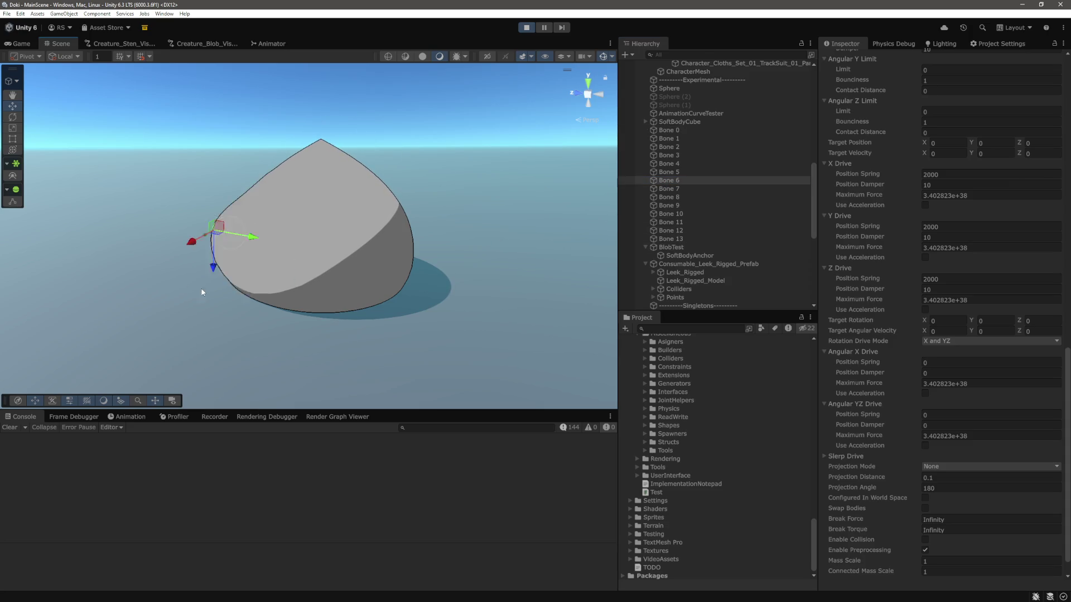
pyautogui.click(667, 249)
pyautogui.scroll(15, 977, 319)
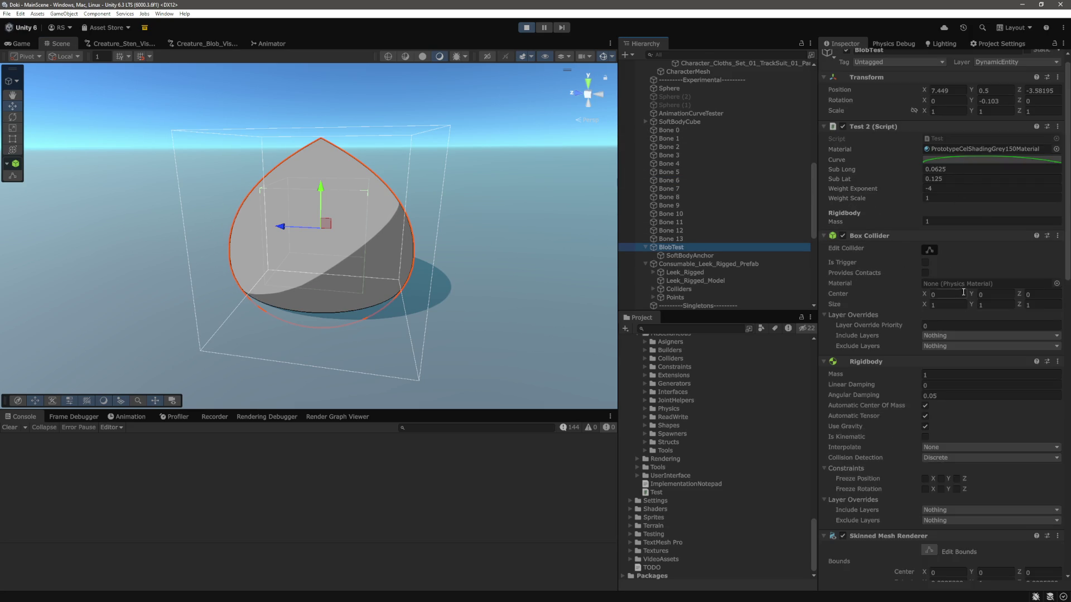
pyautogui.click(1039, 305)
pyautogui.write('2')
pyautogui.press('Return')
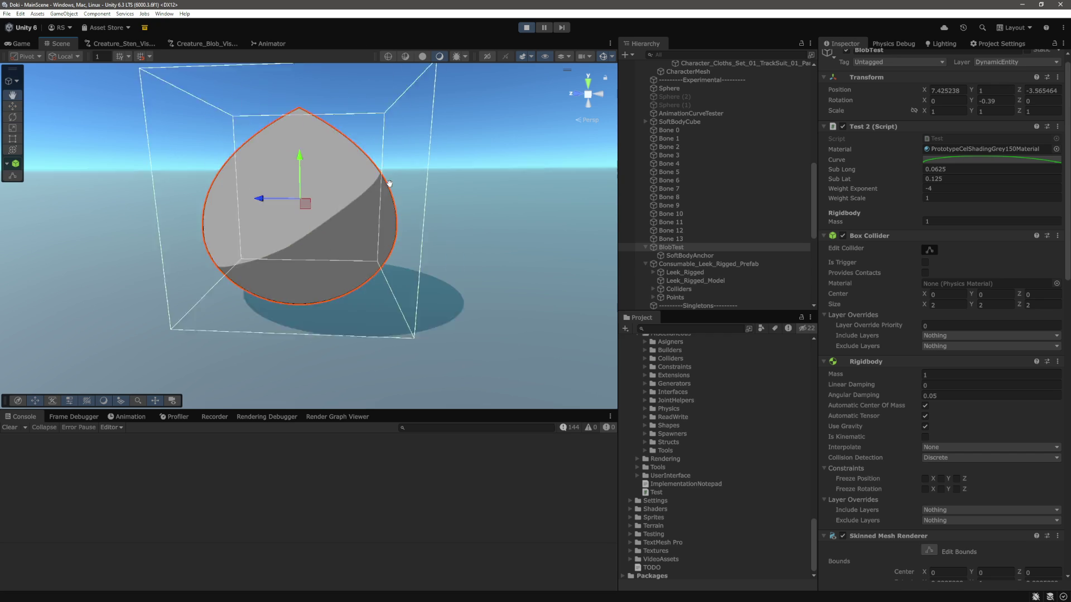
# Step: Select Bone 0 through Bone 13 and set their shared Rigidbody Mass to 25
pyautogui.click(669, 130)
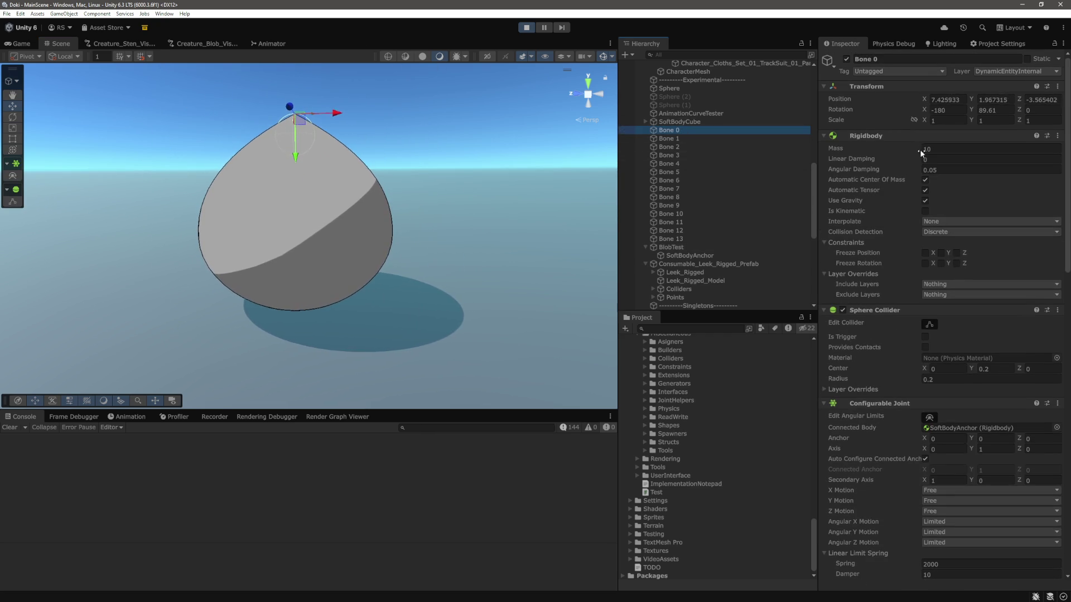
pyautogui.scroll(-9, 879, 217)
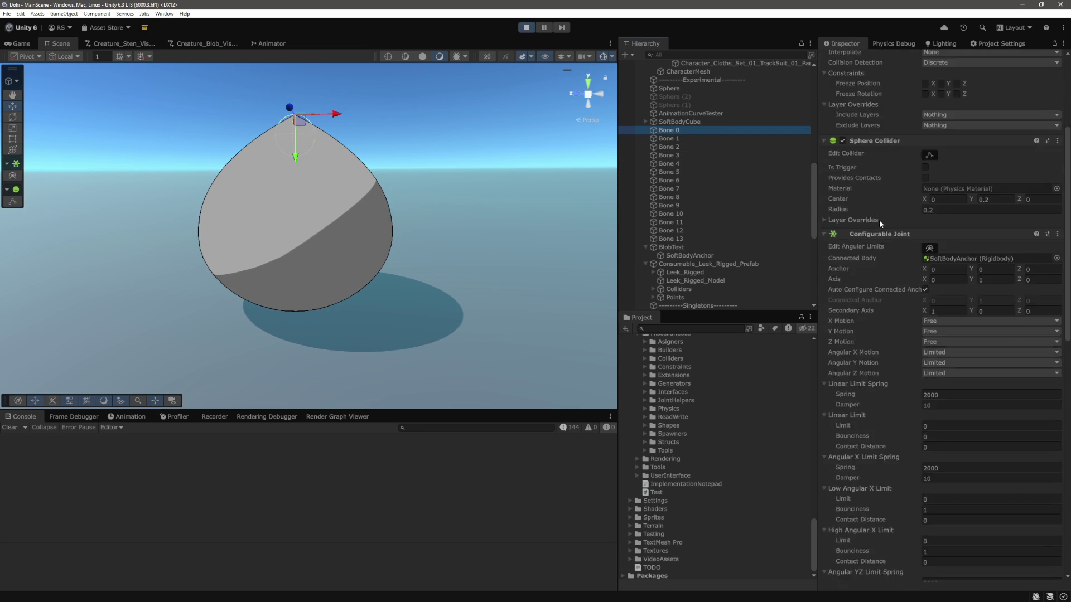
pyautogui.scroll(-4, 879, 222)
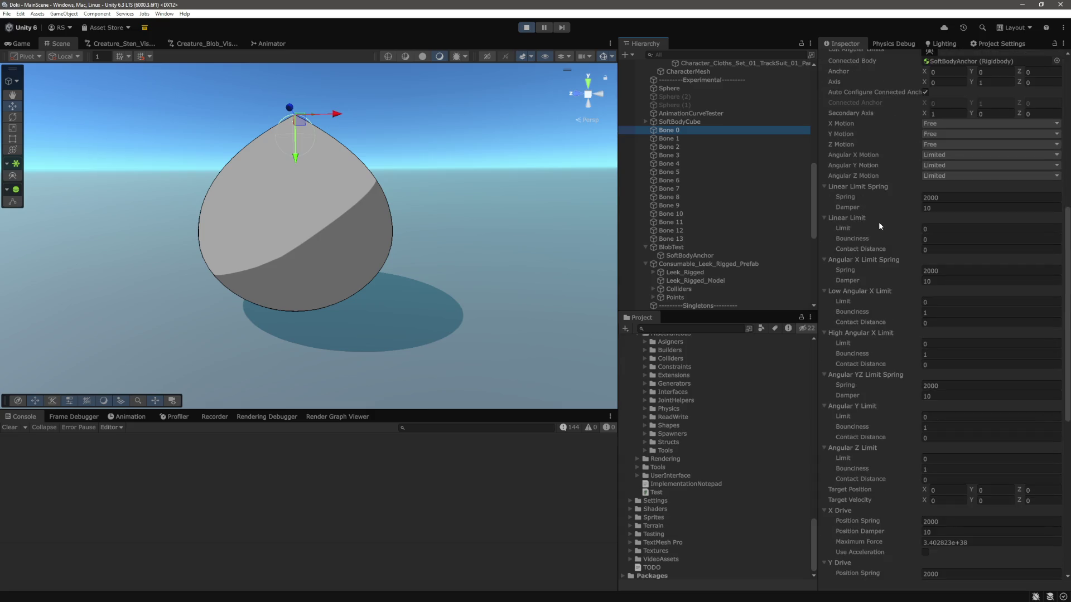
pyautogui.keyDown('shift'); pyautogui.click(675, 237); pyautogui.keyUp('shift')
pyautogui.scroll(13, 853, 269)
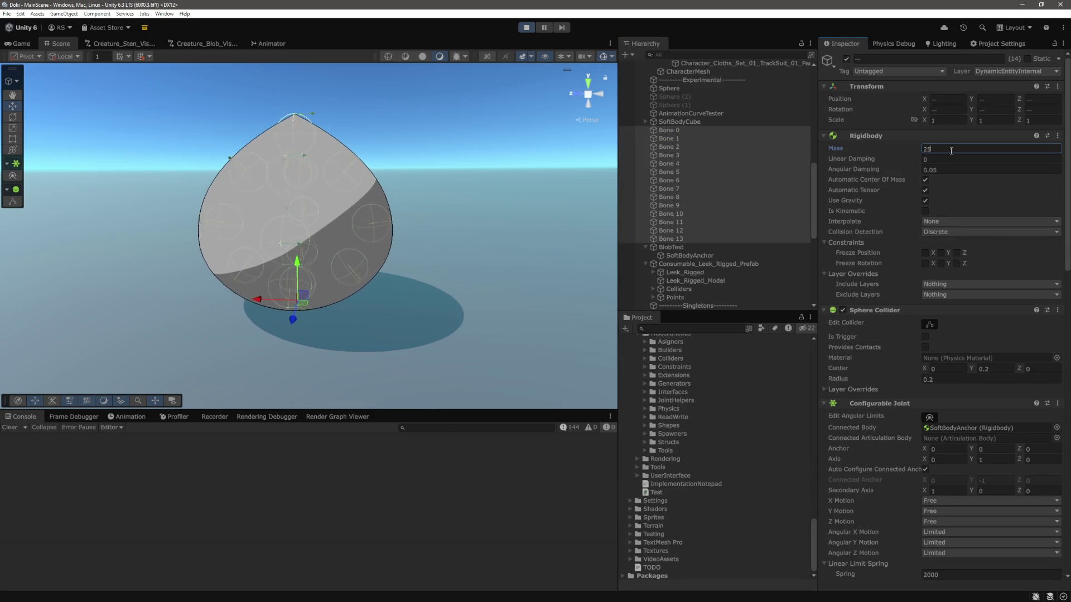
pyautogui.click(951, 149)
pyautogui.write('25')
pyautogui.press('Return')
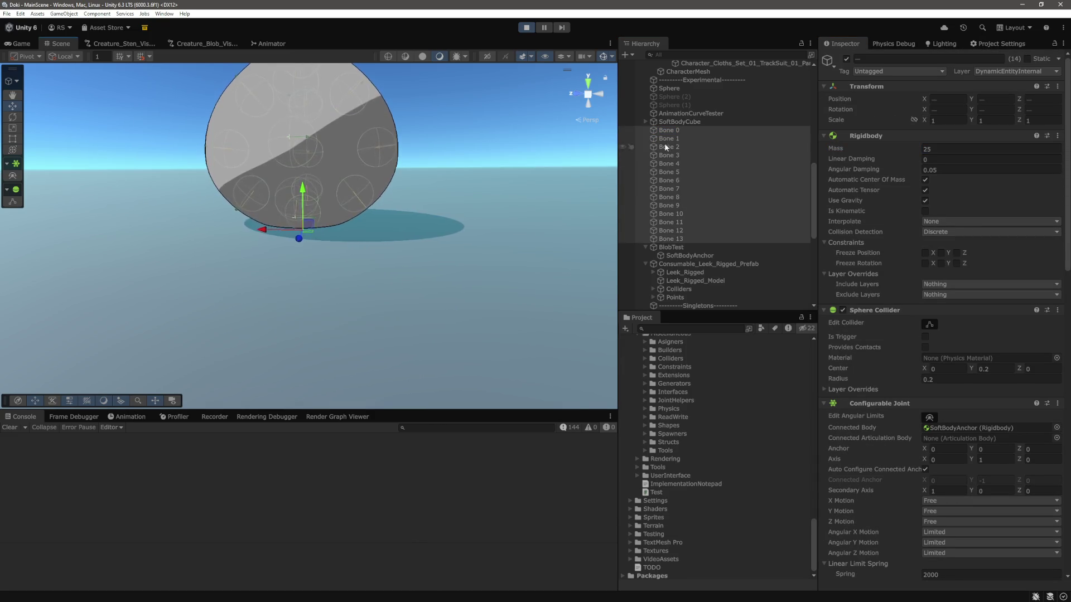
pyautogui.click(323, 106)
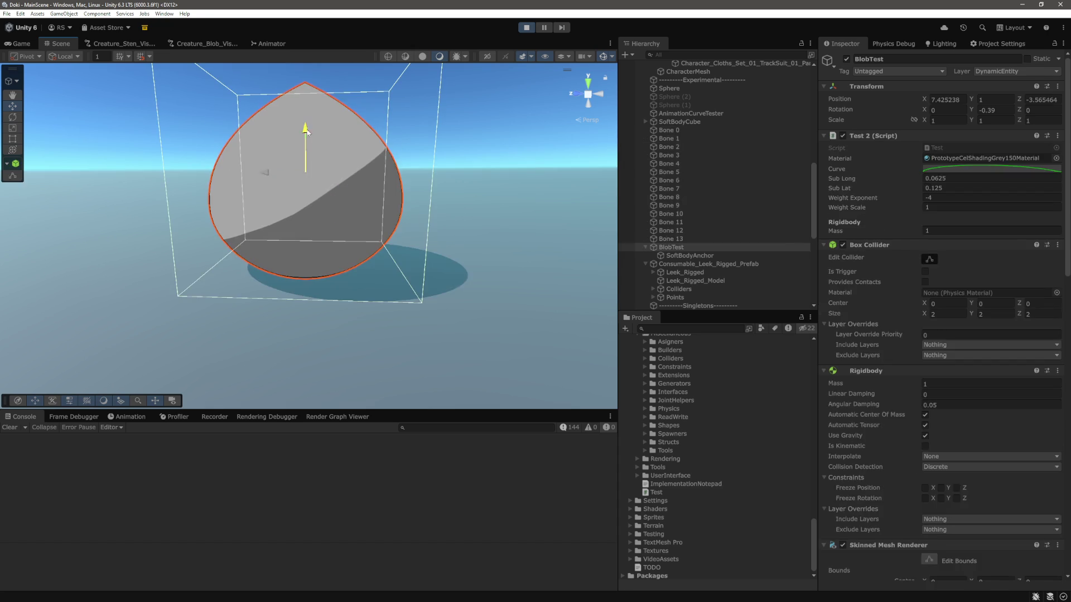
# Step: Drag BlobTest along Z and lift it to test the jiggle, then review its Inspector
pyautogui.moveTo(274, 173)
pyautogui.mouseDown()
pyautogui.moveTo(421, 184)
pyautogui.moveTo(286, 195)
pyautogui.moveTo(283, 209)
pyautogui.mouseUp()
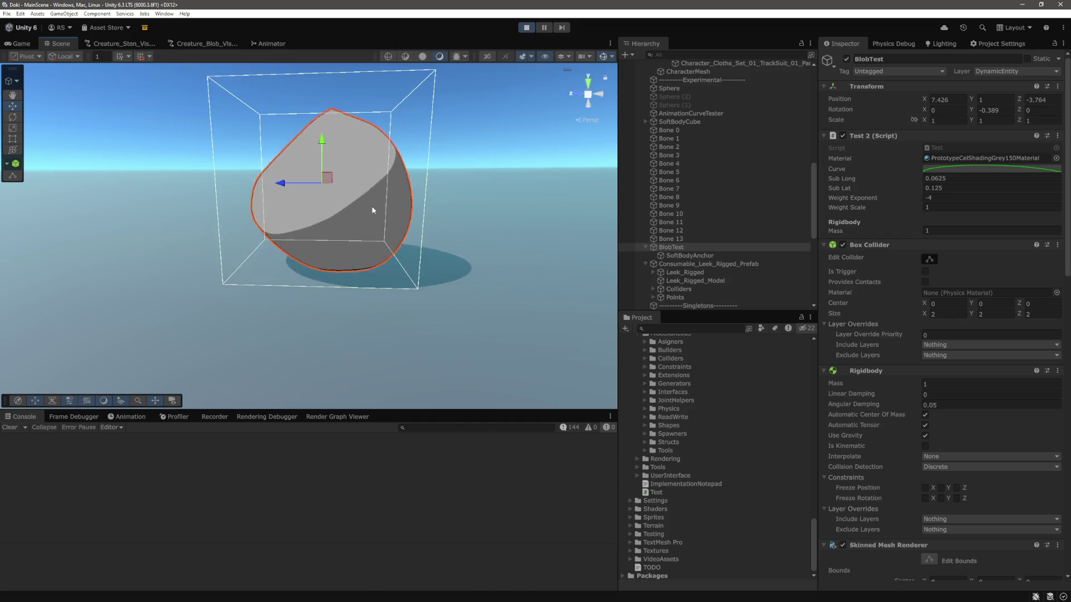
pyautogui.moveTo(325, 124); pyautogui.dragTo(324, 95)
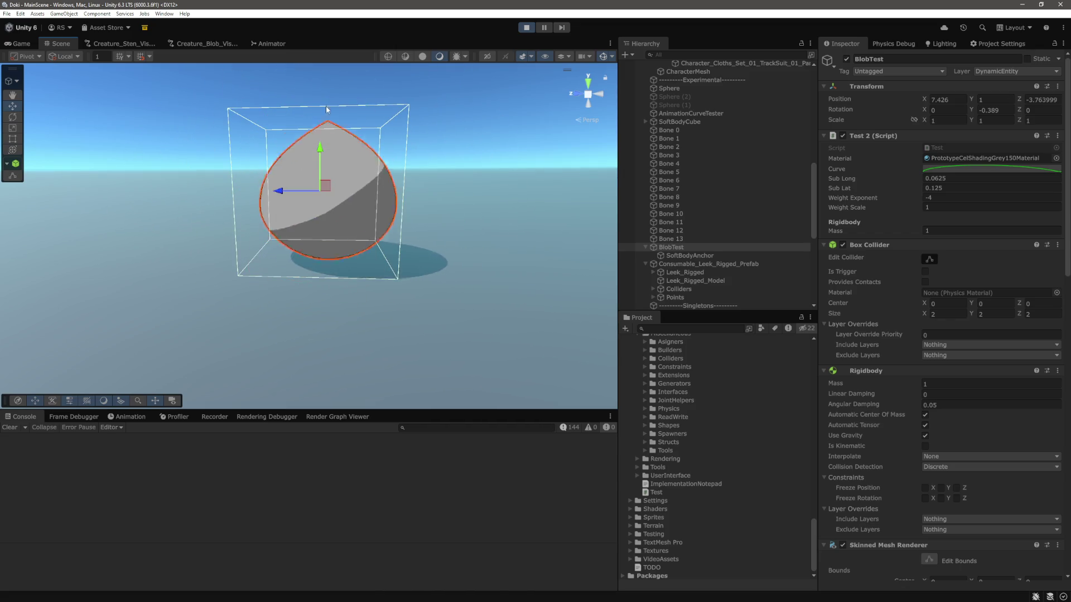
pyautogui.scroll(-3, 924, 284)
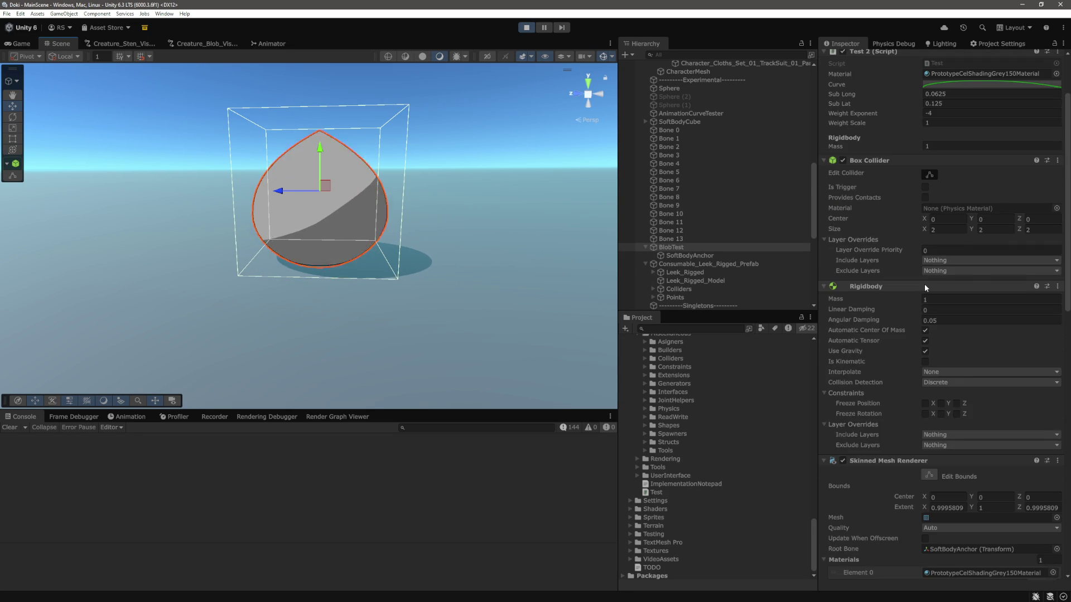
pyautogui.scroll(-3, 876, 272)
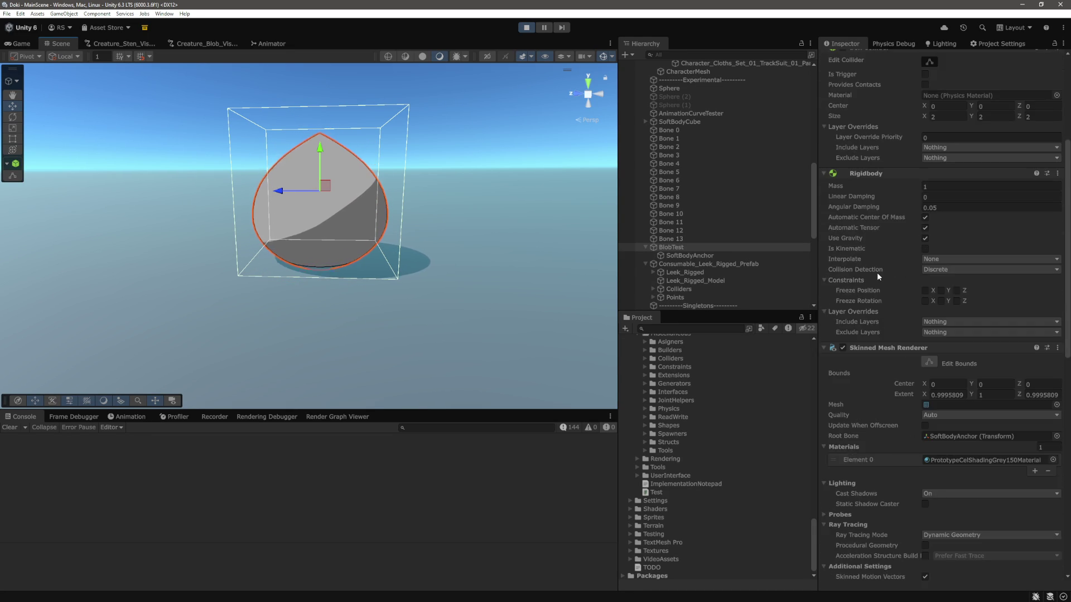
pyautogui.scroll(-1, 877, 272)
pyautogui.scroll(-5, 877, 273)
# Step: Select Bones 0–13 and review their joint drives: X/Y/Z springs 2000, angular drives 0
pyautogui.click(671, 239)
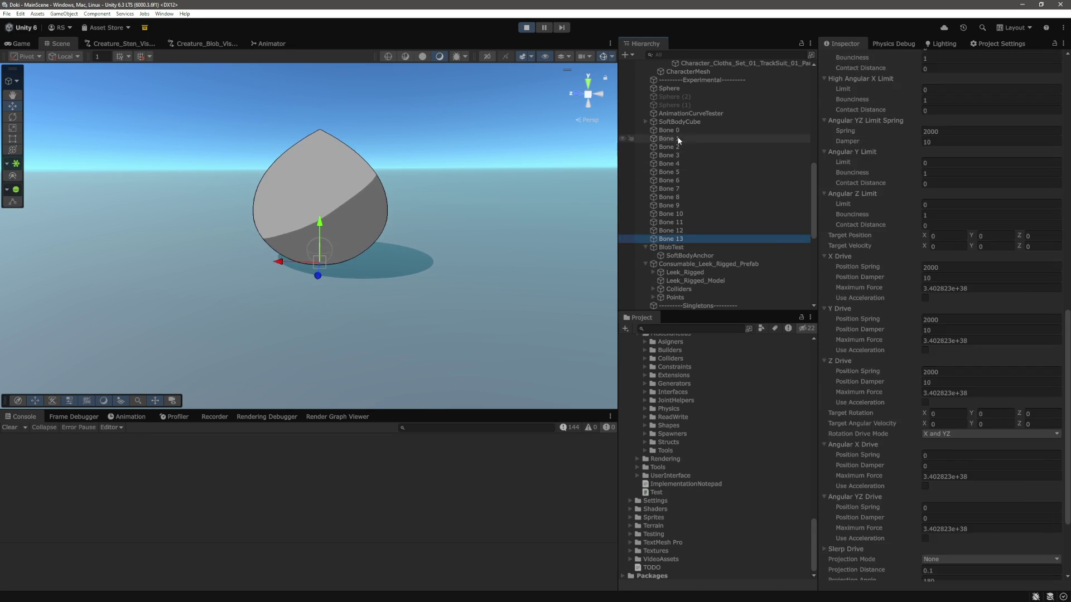
pyautogui.keyDown('shift'); pyautogui.click(669, 130); pyautogui.keyUp('shift')
pyautogui.scroll(5, 980, 384)
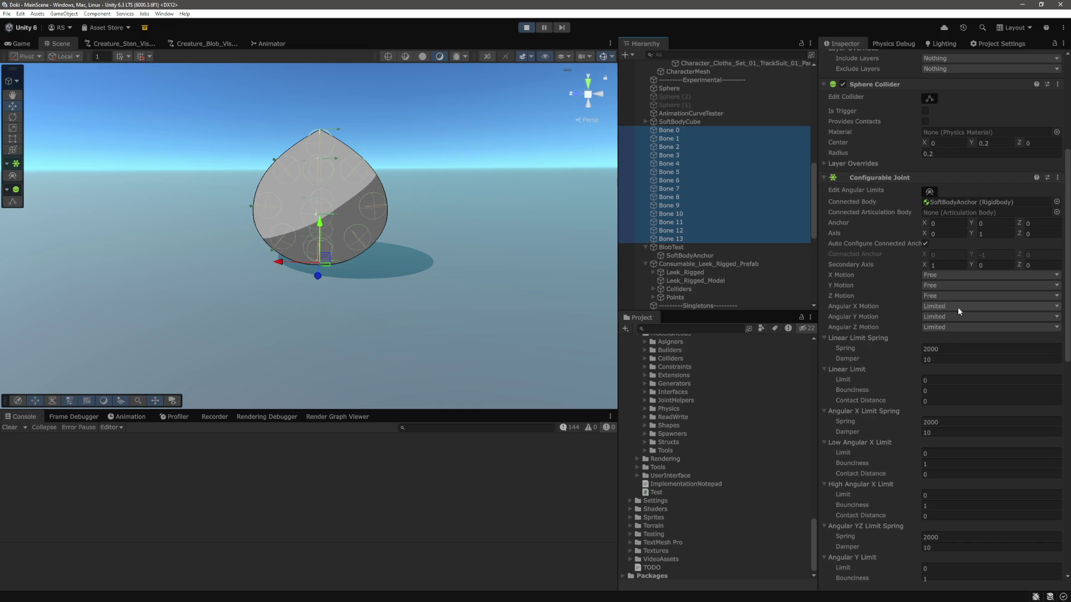
pyautogui.scroll(-10, 958, 310)
pyautogui.scroll(-8, 957, 307)
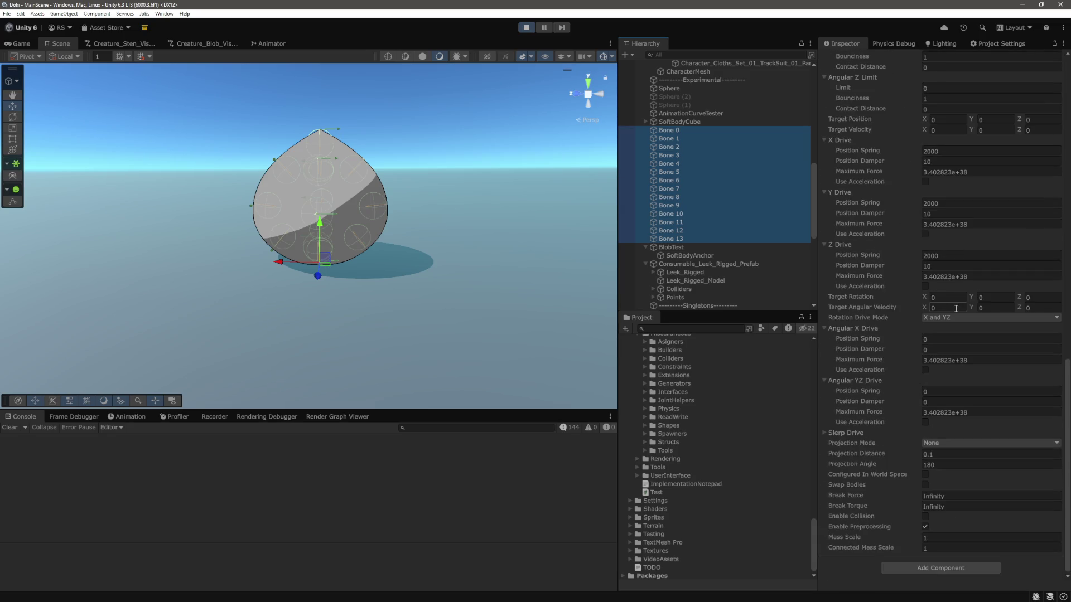
pyautogui.scroll(2, 956, 309)
pyautogui.scroll(1, 956, 308)
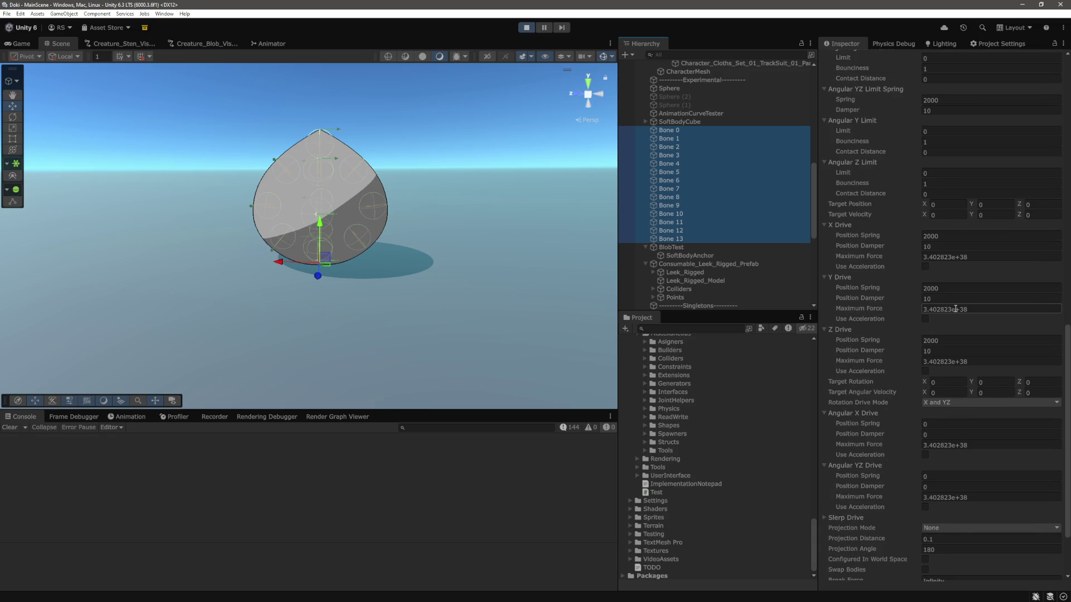
pyautogui.scroll(1, 872, 281)
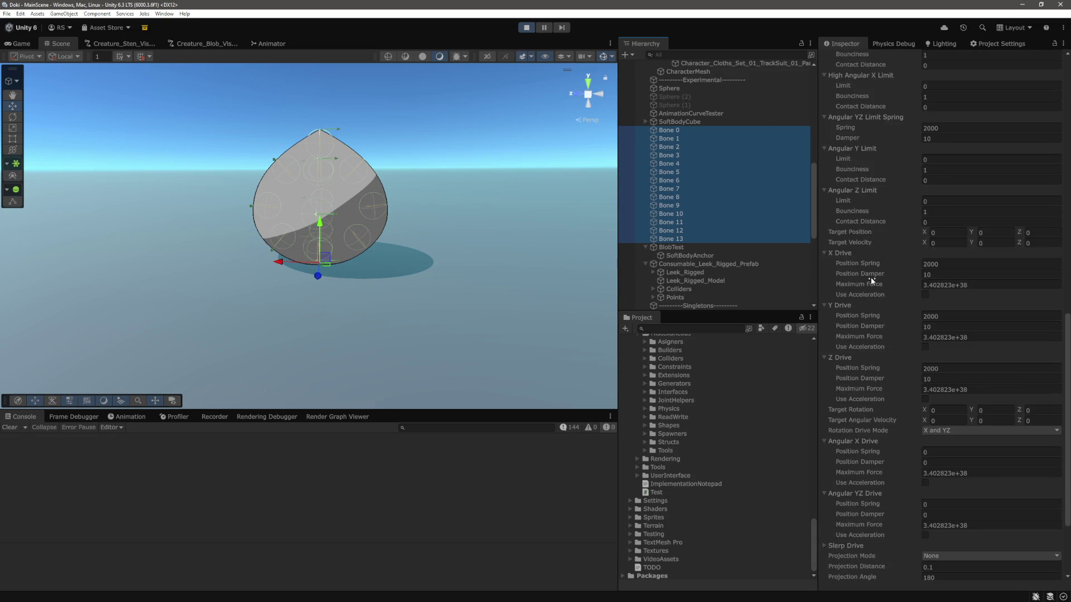
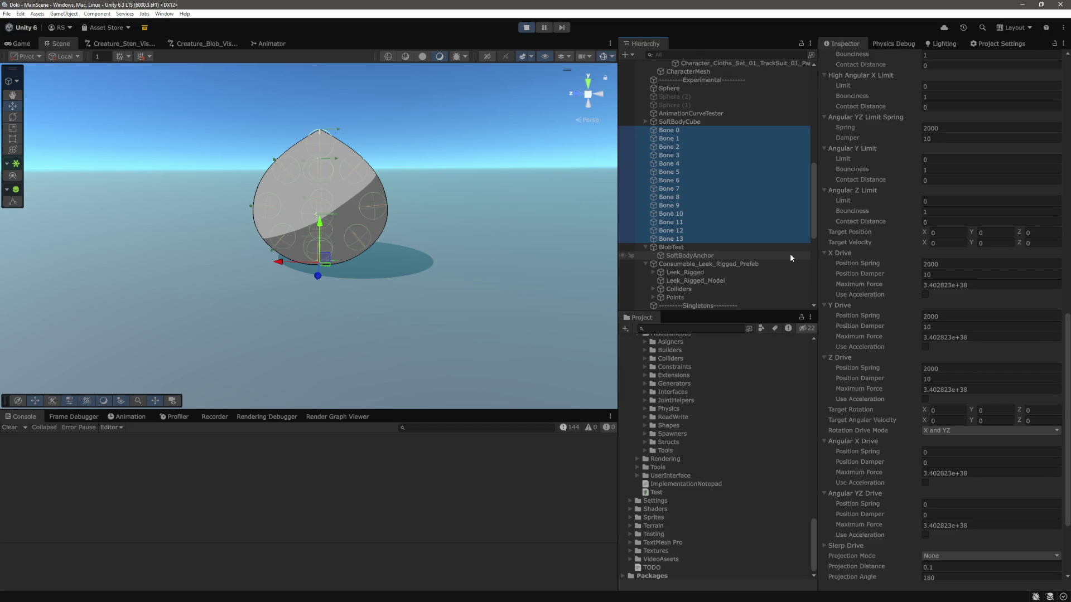
# Step: Retype the selected bones' shared Rigidbody mass value in the Inspector
pyautogui.scroll(15, 965, 200)
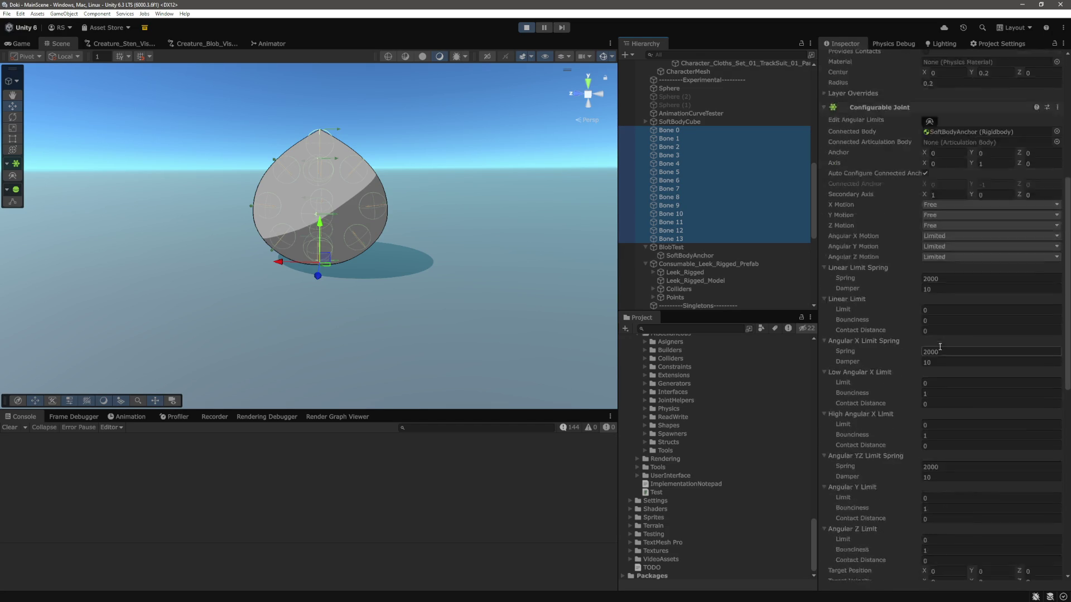
pyautogui.scroll(3, 965, 200)
pyautogui.click(942, 149)
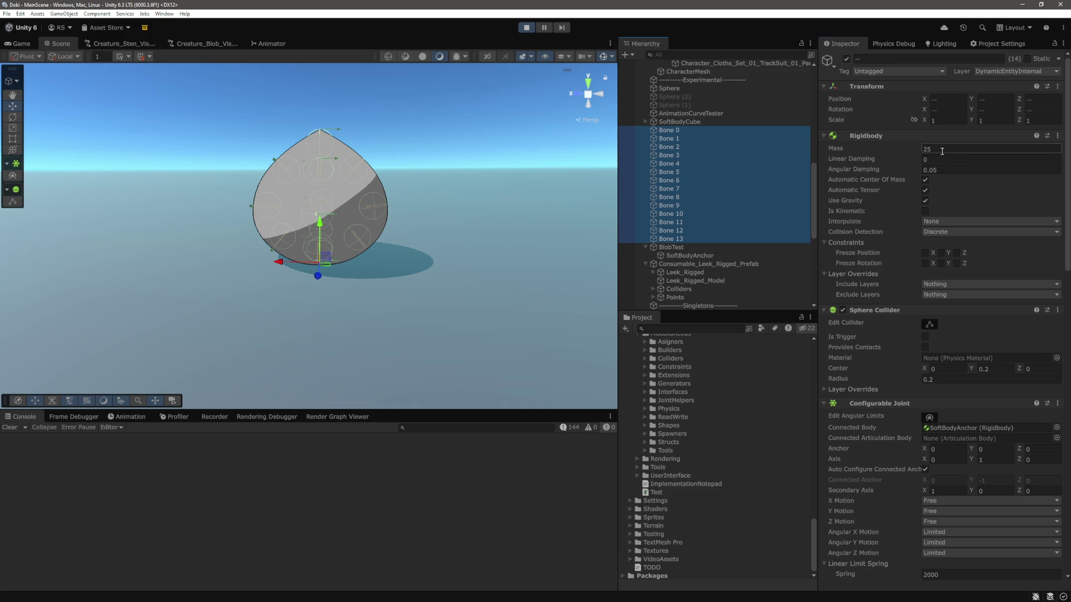
pyautogui.write('50')
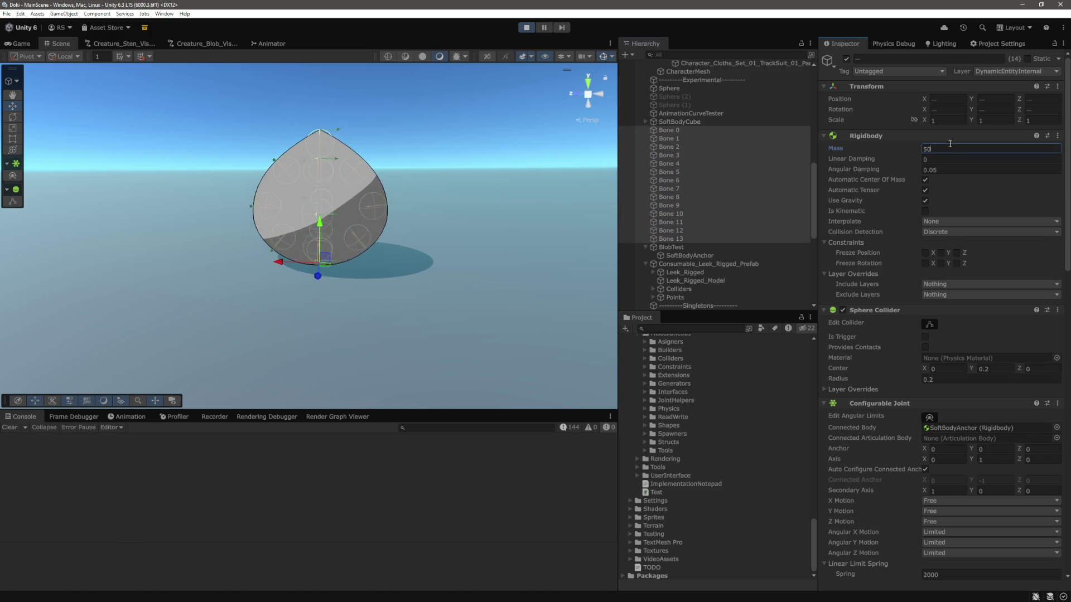
pyautogui.press('BackSpace')
pyautogui.press('BackSpace')
pyautogui.write('25')
# Step: Reselect Bone 0 through Bone 13 and set their shared Rigidbody mass to 5
pyautogui.click(694, 252)
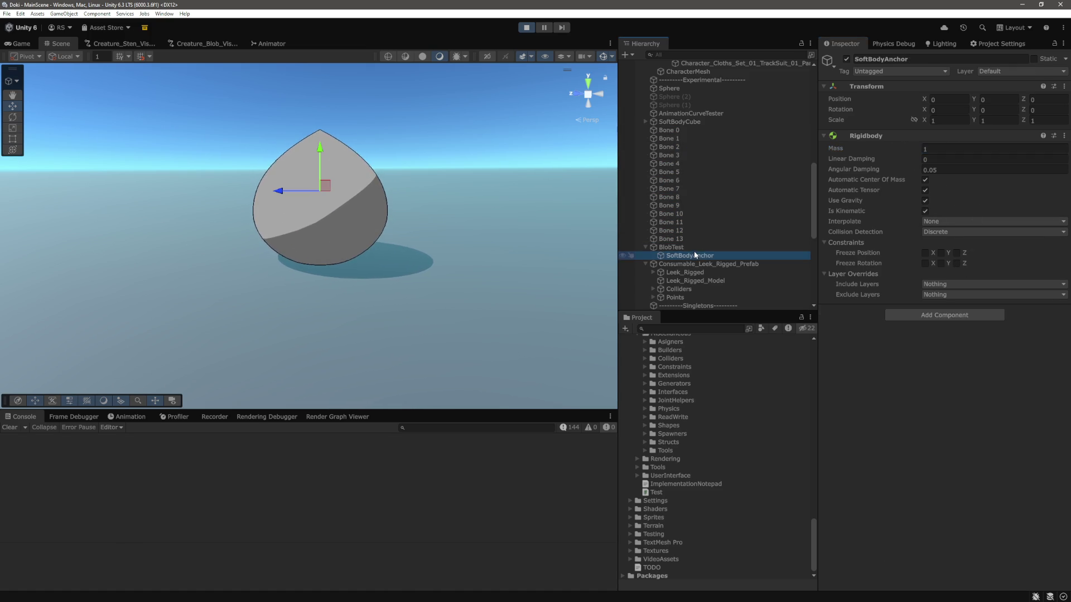
pyautogui.click(691, 245)
pyautogui.scroll(-6, 942, 323)
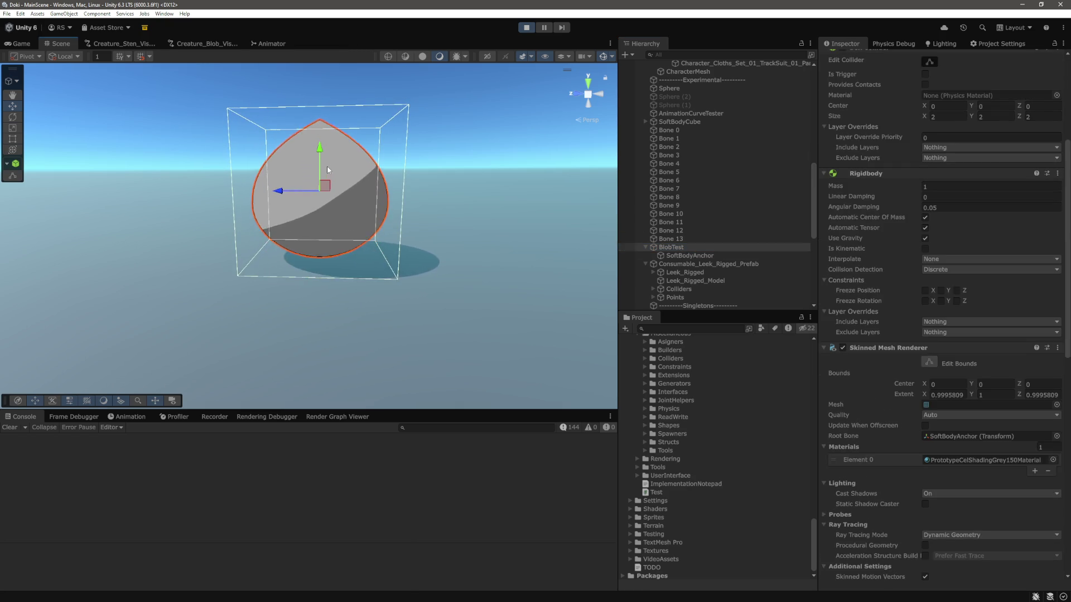
pyautogui.click(683, 239)
pyautogui.keyDown('shift'); pyautogui.click(689, 130); pyautogui.keyUp('shift')
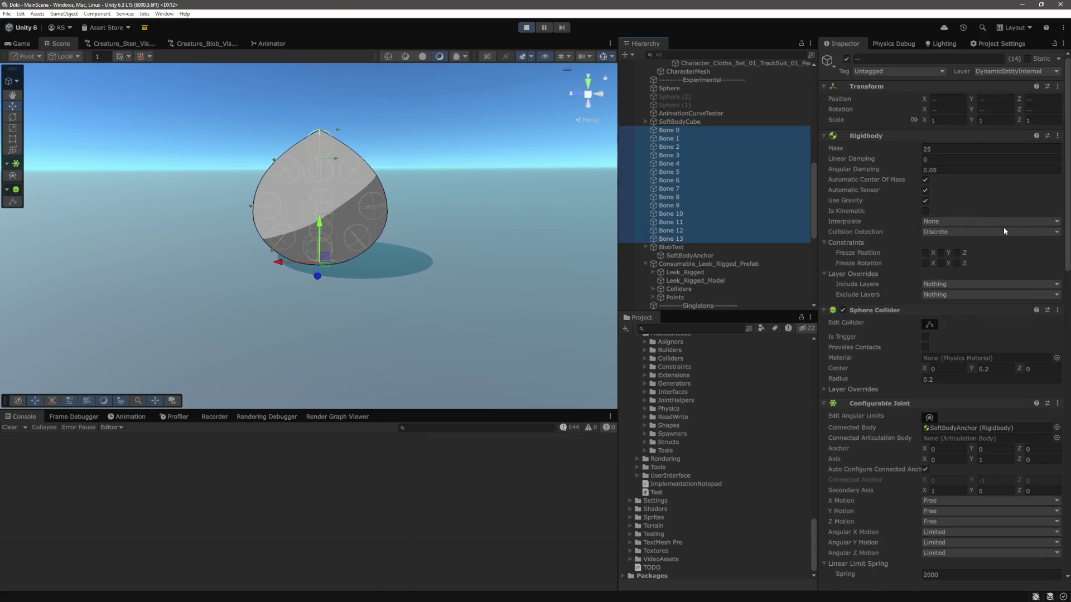
pyautogui.click(946, 147)
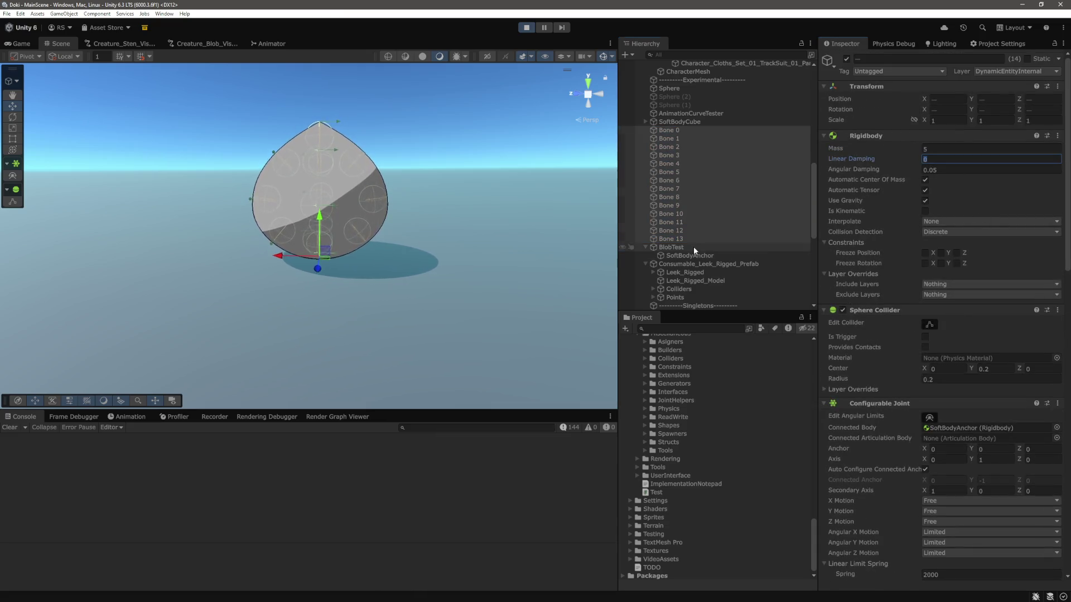
pyautogui.click(691, 247)
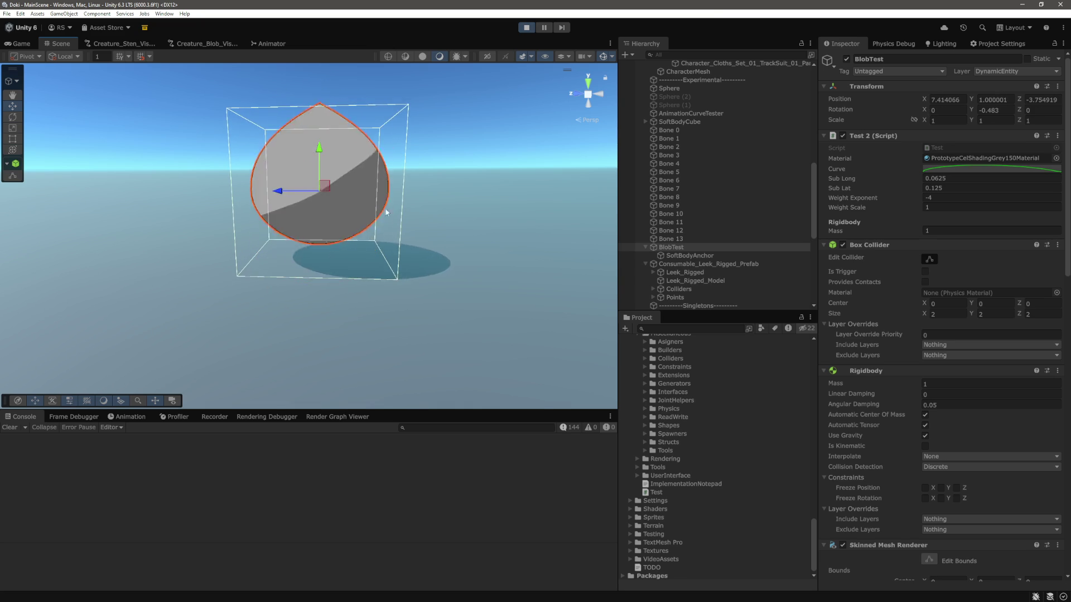
# Step: Move the blob along Z and upward, then select Bone 0 through Bone 13
pyautogui.moveTo(291, 192)
pyautogui.mouseDown()
pyautogui.moveTo(341, 192)
pyautogui.moveTo(277, 219)
pyautogui.moveTo(322, 213)
pyautogui.mouseUp()
pyautogui.moveTo(336, 167); pyautogui.dragTo(319, 122)
pyautogui.click(672, 239)
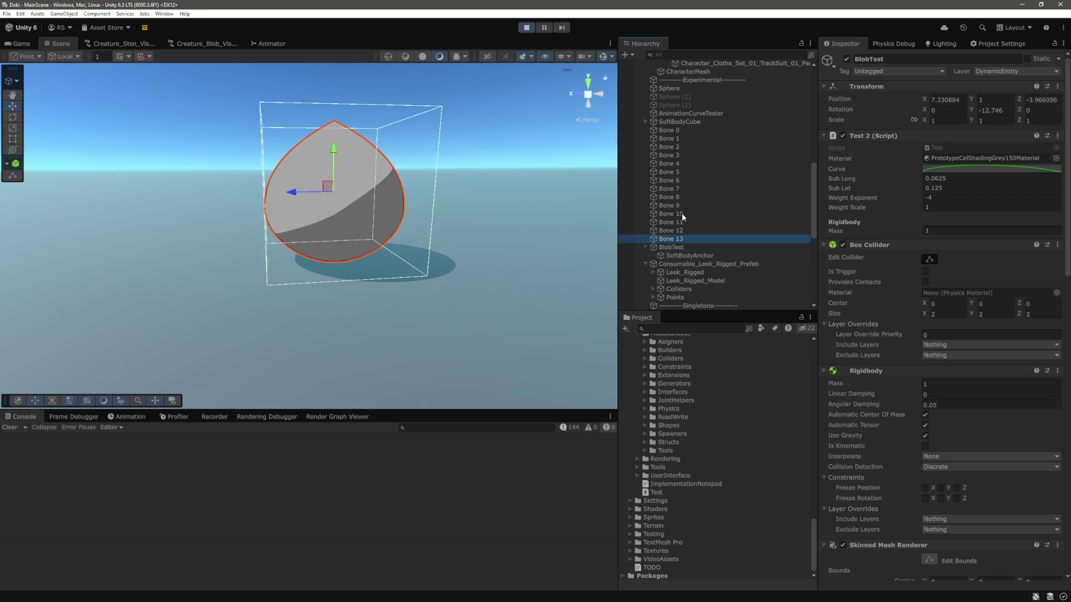
pyautogui.keyDown('shift'); pyautogui.click(684, 131); pyautogui.keyUp('shift')
# Step: Switch the bone joints' X and Y Motion from Free to Limited
pyautogui.scroll(-5, 993, 258)
pyautogui.click(948, 275)
pyautogui.click(952, 294)
pyautogui.click(950, 286)
pyautogui.click(948, 305)
pyautogui.click(335, 166)
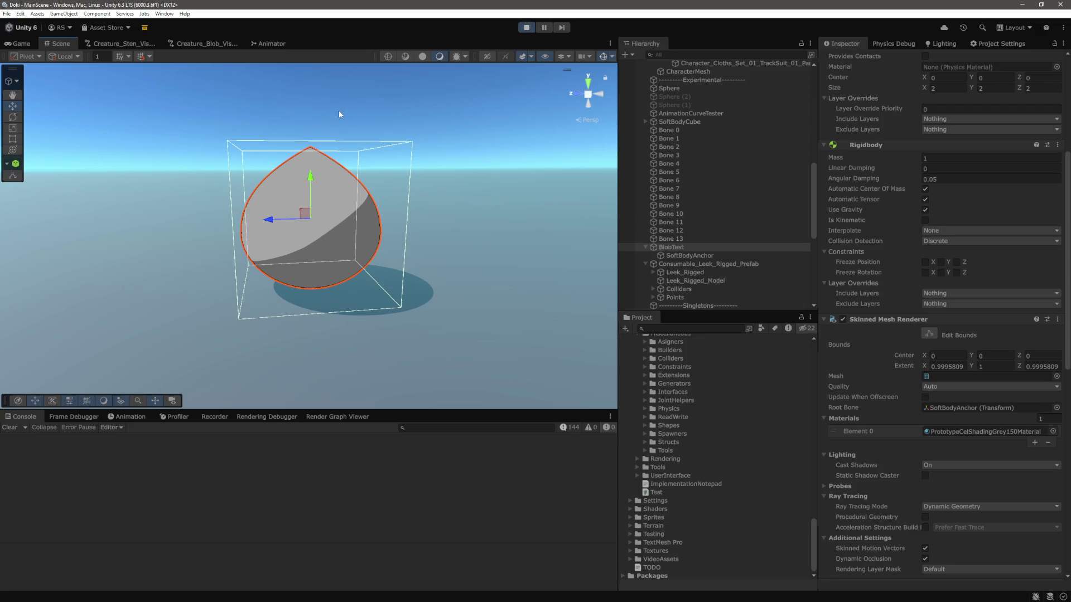
pyautogui.hotkey('ctrl', 'z')
# Step: Try 0.1 for the Angular X and Y limits, then undo them back to 0
pyautogui.scroll(-5, 938, 321)
pyautogui.scroll(-2, 915, 246)
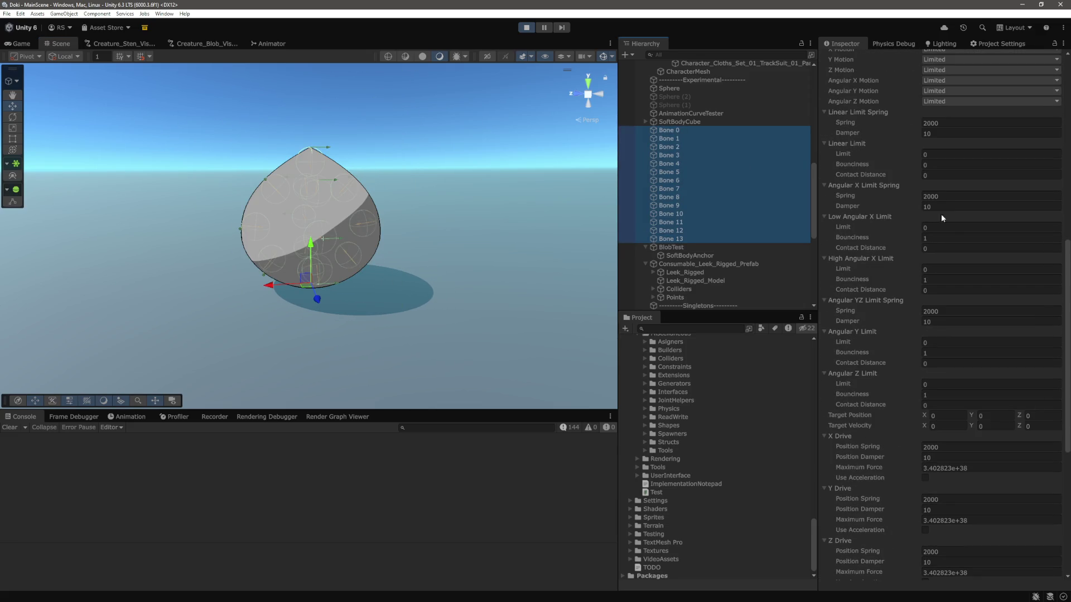
pyautogui.click(959, 227)
pyautogui.click(933, 268)
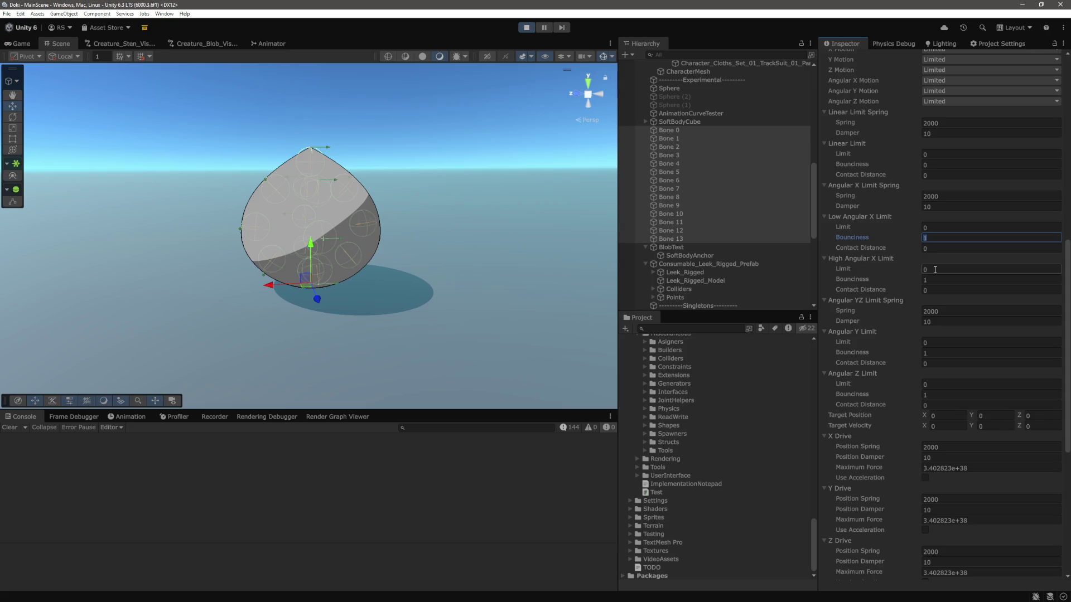
pyautogui.write('0.1')
pyautogui.press('Tab')
pyautogui.click(939, 228)
pyautogui.write('0.1')
pyautogui.scroll(-2, 939, 229)
pyautogui.click(947, 285)
pyautogui.write('0.1')
pyautogui.scroll(3, 982, 206)
pyautogui.hotkey('ctrl', 'z')
pyautogui.hotkey('ctrl', 'z')
pyautogui.hotkey('ctrl', 'z')
# Step: Set the bone joints' Linear Limit to 0.1
pyautogui.click(948, 183)
pyautogui.write('0.1')
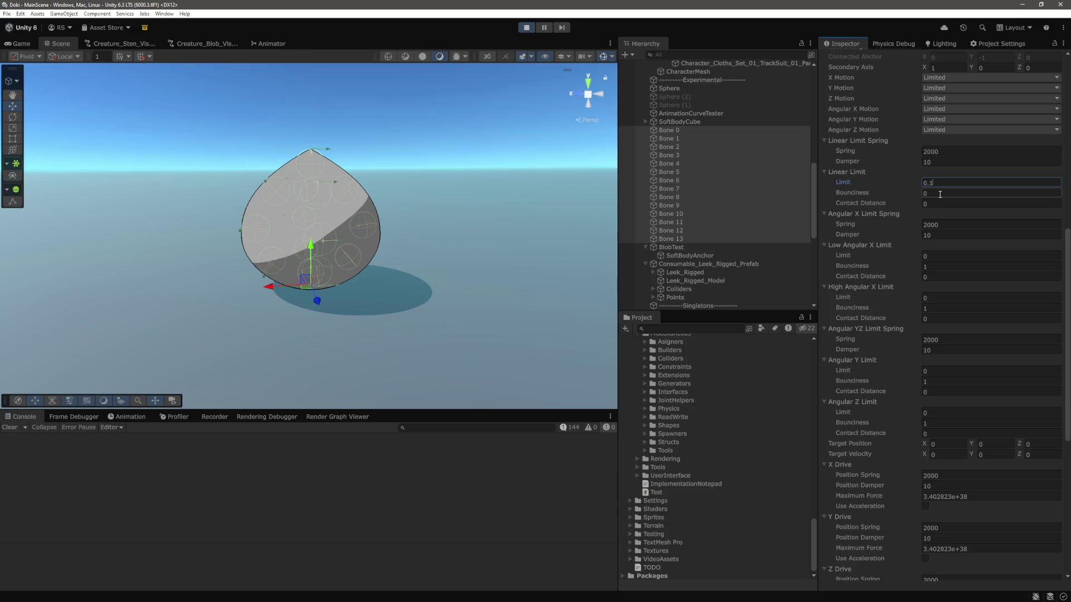
pyautogui.click(670, 249)
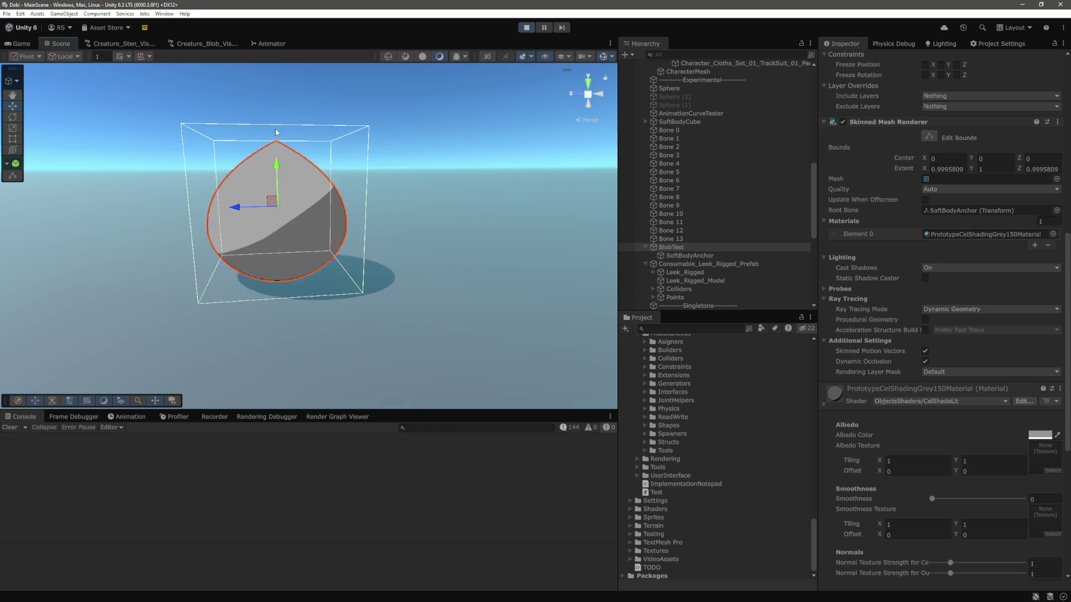
# Step: Drag Bone 0 and Bone 6 in the Scene view to deform the blob, then reselect all bones
pyautogui.click(667, 130)
pyautogui.moveTo(277, 180)
pyautogui.mouseDown()
pyautogui.moveTo(277, 159)
pyautogui.moveTo(282, 211)
pyautogui.mouseUp()
pyautogui.click(225, 234)
pyautogui.moveTo(226, 234)
pyautogui.mouseDown()
pyautogui.moveTo(151, 262)
pyautogui.moveTo(225, 234)
pyautogui.mouseUp()
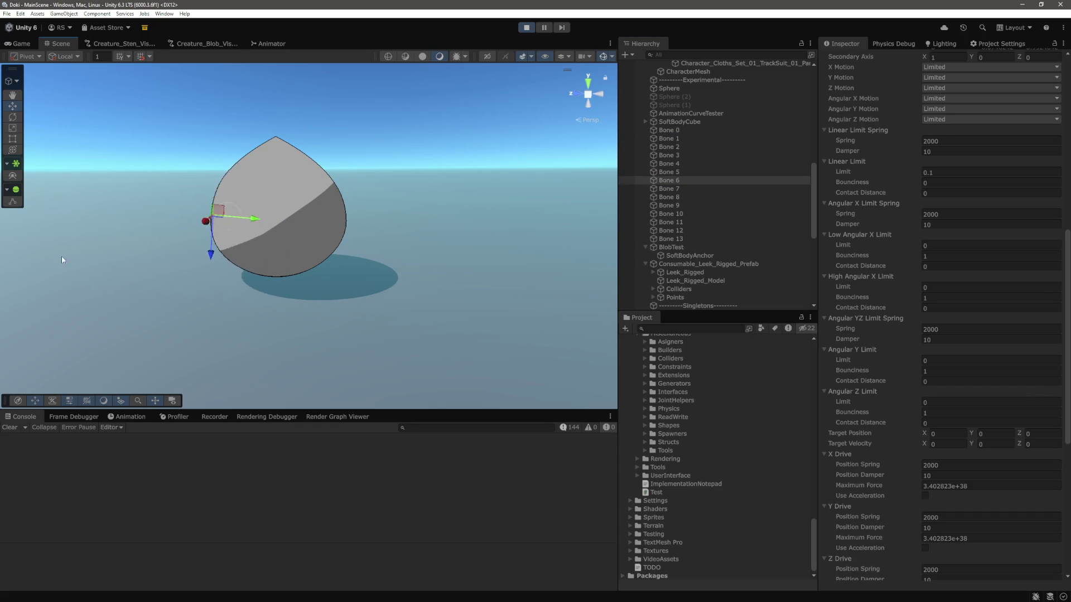
pyautogui.moveTo(251, 223)
pyautogui.mouseDown()
pyautogui.moveTo(275, 224)
pyautogui.moveTo(254, 222)
pyautogui.mouseUp()
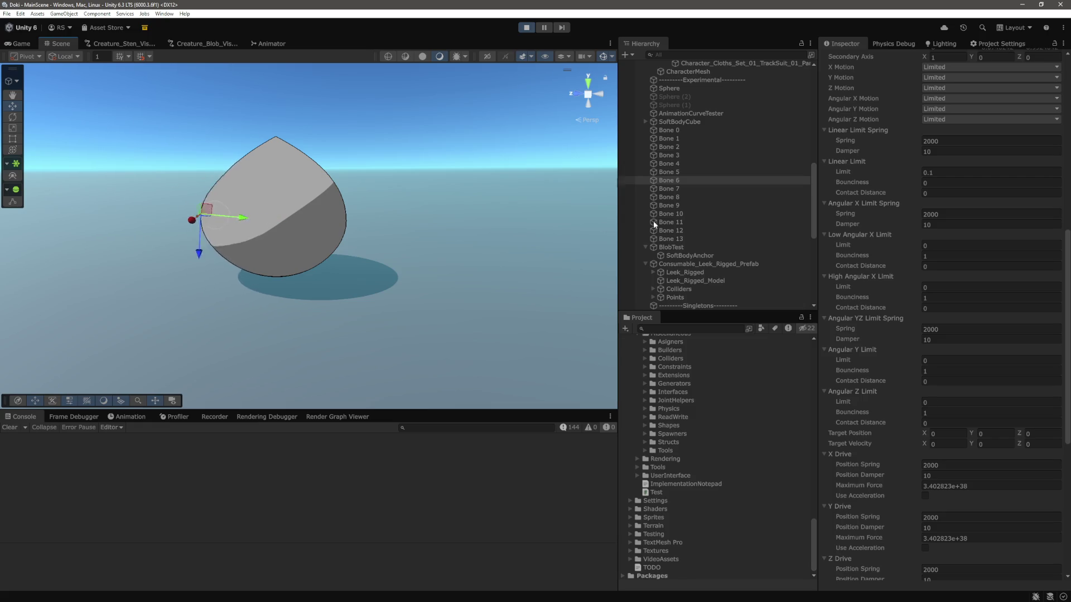
pyautogui.click(669, 130)
pyautogui.keyDown('shift'); pyautogui.click(686, 238); pyautogui.keyUp('shift')
pyautogui.scroll(3, 944, 210)
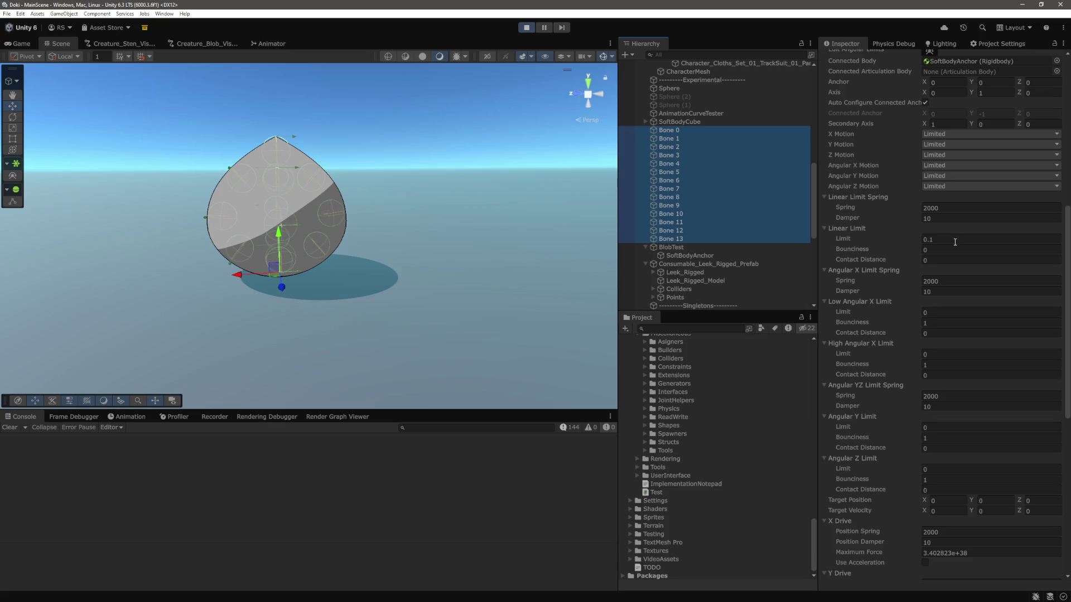
# Step: Set the bone joints' Linear, Angular X and Angular YZ limit springs to 1000
pyautogui.scroll(-10, 955, 245)
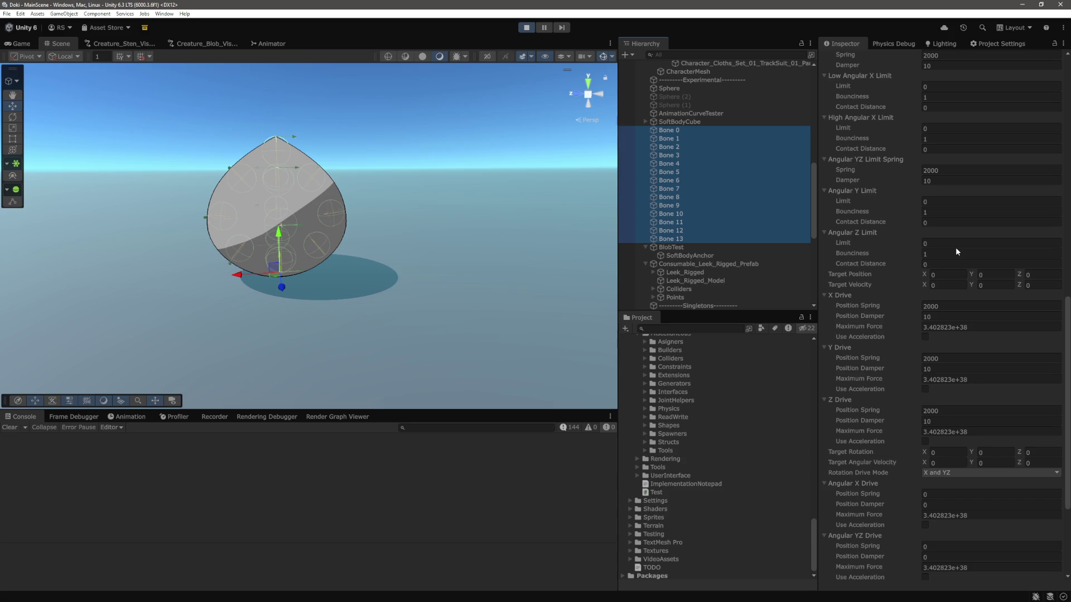
pyautogui.scroll(11, 957, 252)
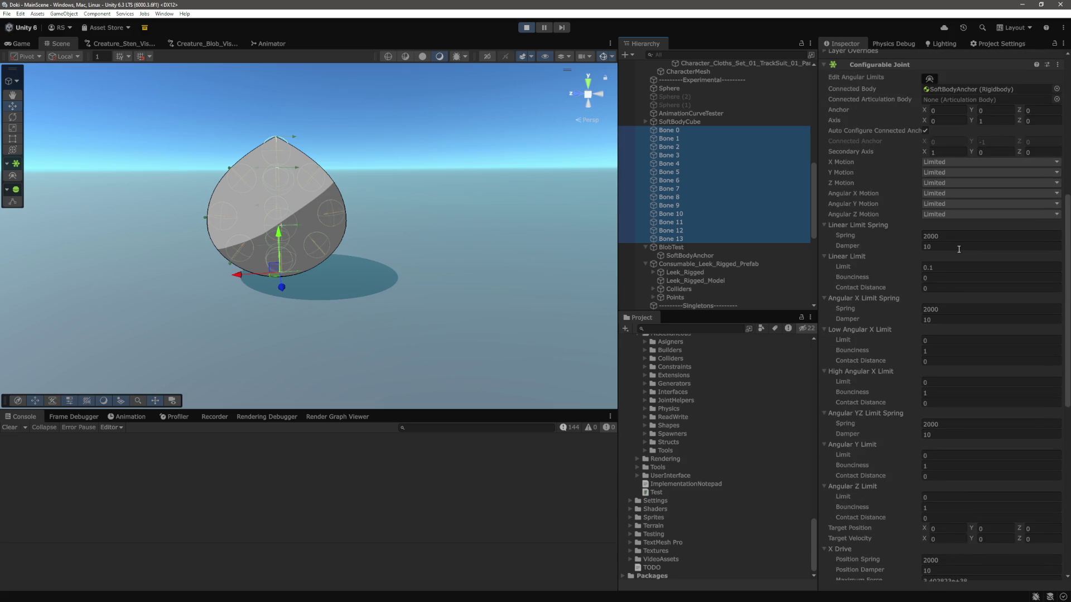
pyautogui.click(952, 236)
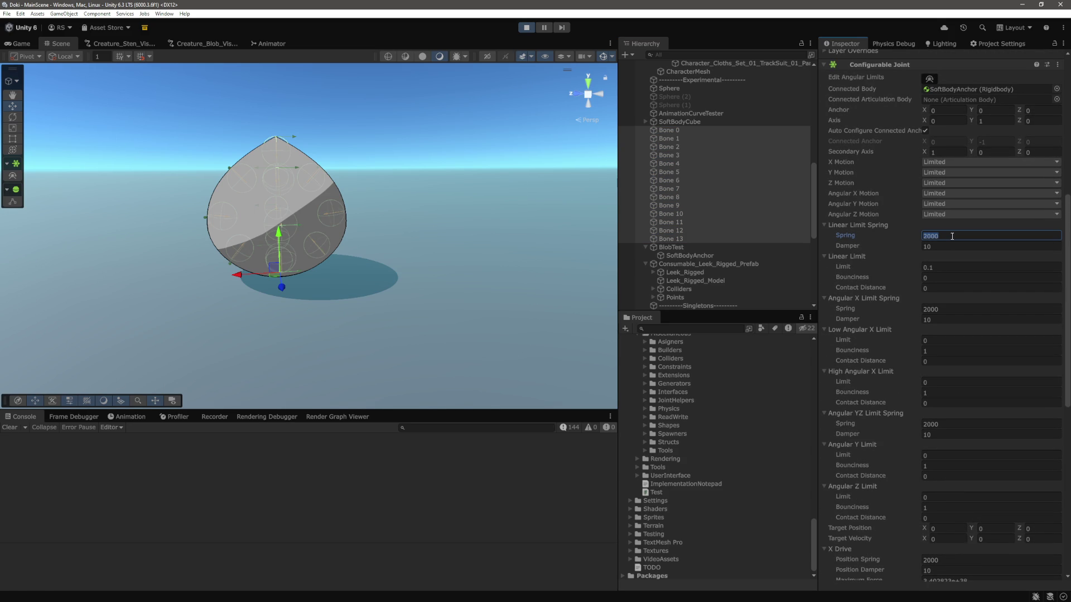
pyautogui.click(949, 309)
pyautogui.write('1000')
pyautogui.scroll(-6, 953, 296)
pyautogui.click(959, 282)
pyautogui.write('1000')
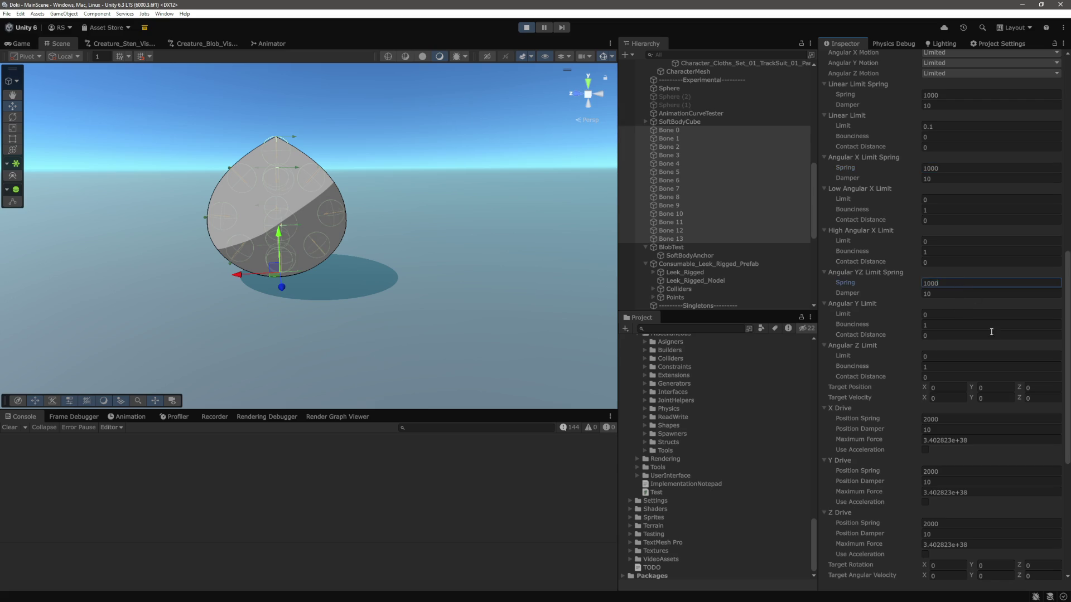
# Step: Set the Y and Z Drive position springs to 1000
pyautogui.scroll(-7, 991, 331)
pyautogui.click(950, 302)
pyautogui.write('1000')
pyautogui.click(953, 353)
pyautogui.write('1000')
pyautogui.scroll(-1, 962, 290)
pyautogui.click(955, 236)
# Step: Reselect the bones to check their shared mass of 5, then inspect BlobTest
pyautogui.click(296, 156)
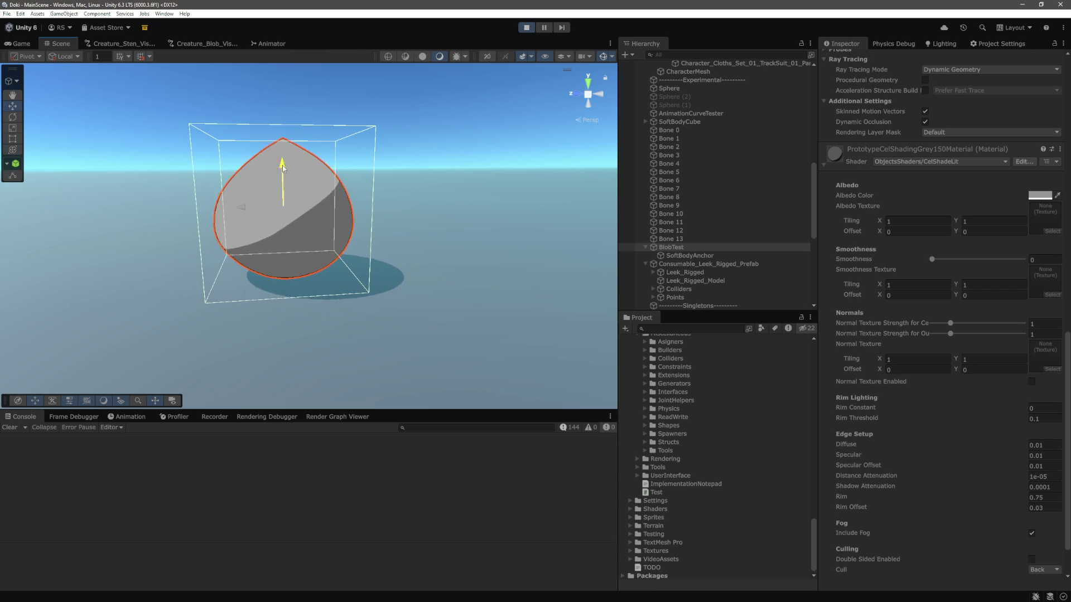
pyautogui.hotkey('ctrl', 'z')
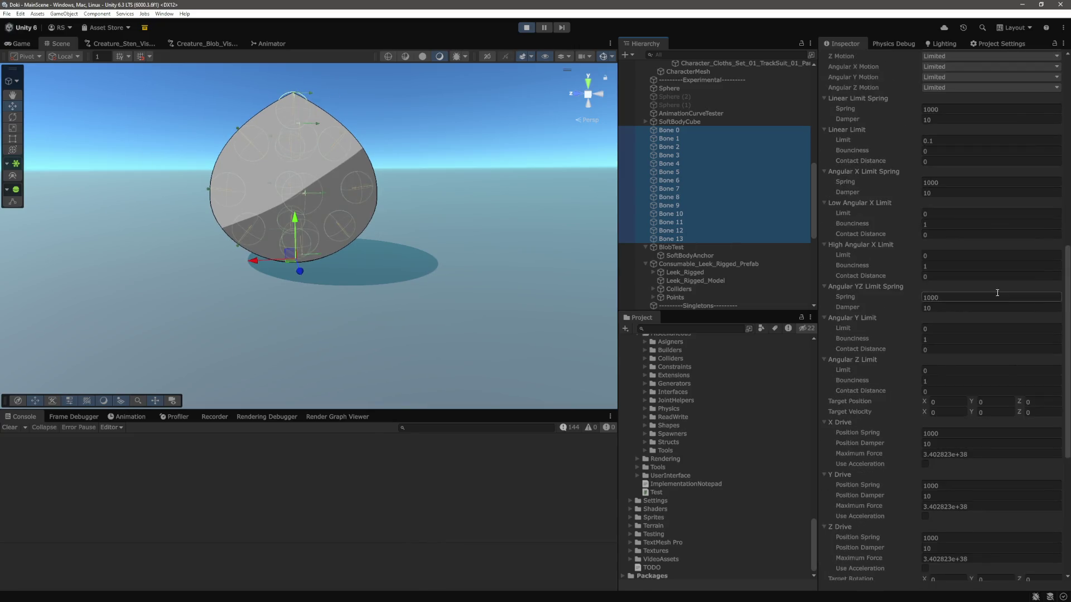
pyautogui.scroll(5, 942, 146)
pyautogui.click(949, 136)
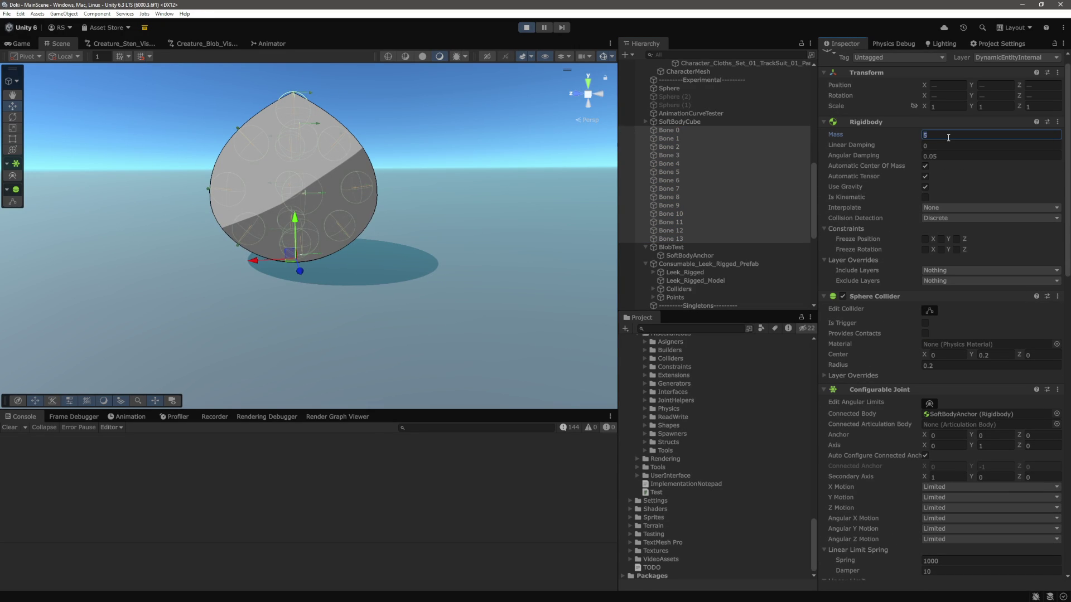
pyautogui.click(678, 246)
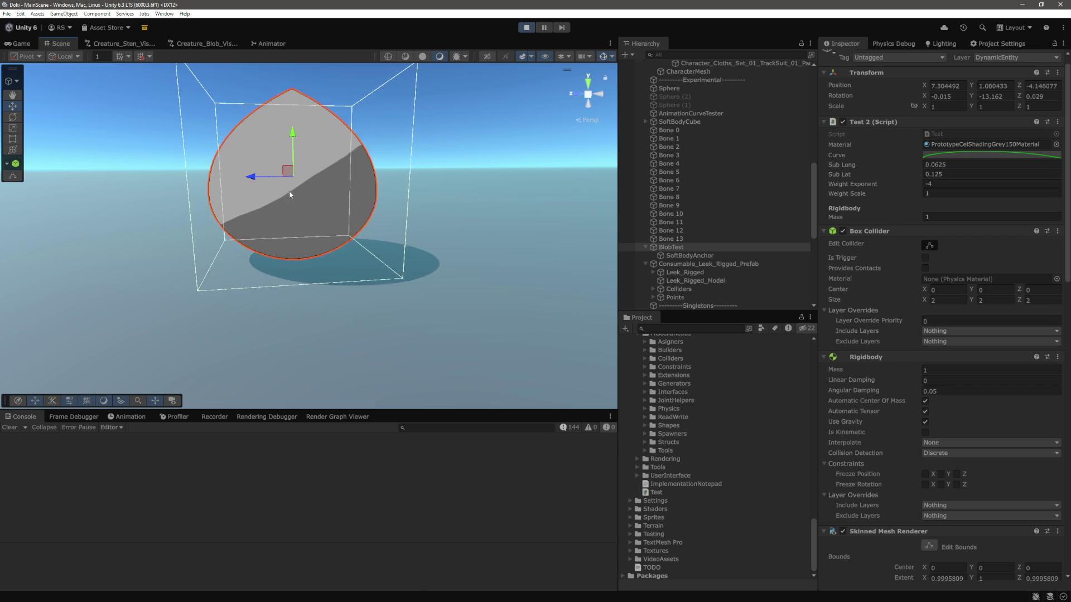
# Step: Reselect Bone 0 through Bone 13 and review their linear damping, left at 0
pyautogui.click(694, 130)
pyautogui.keyDown('shift'); pyautogui.click(669, 239); pyautogui.keyUp('shift')
pyautogui.click(895, 145)
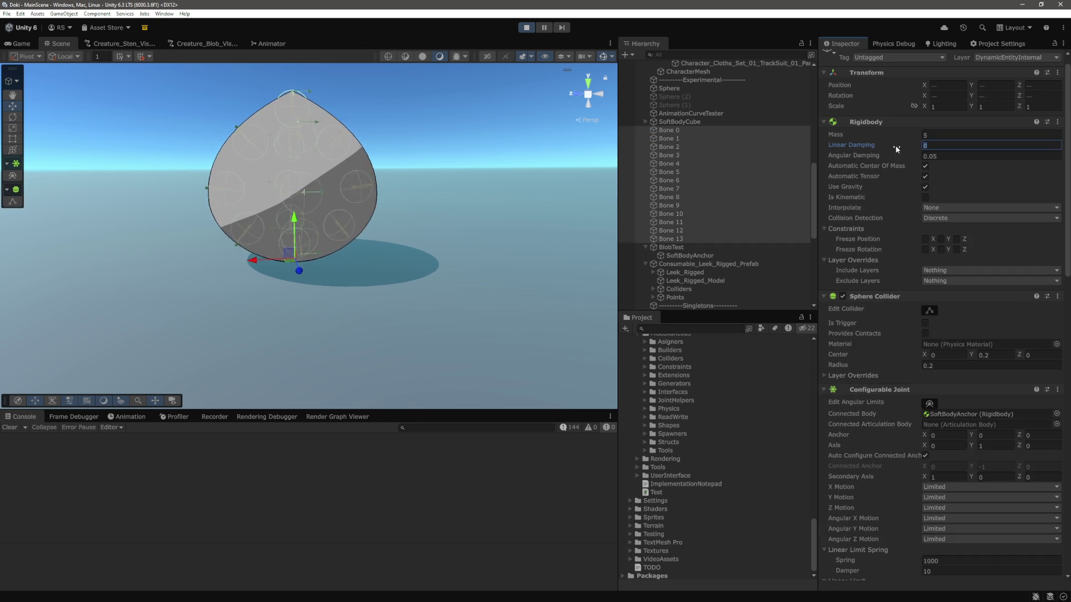
pyautogui.scroll(-1, 870, 212)
pyautogui.scroll(-10, 871, 213)
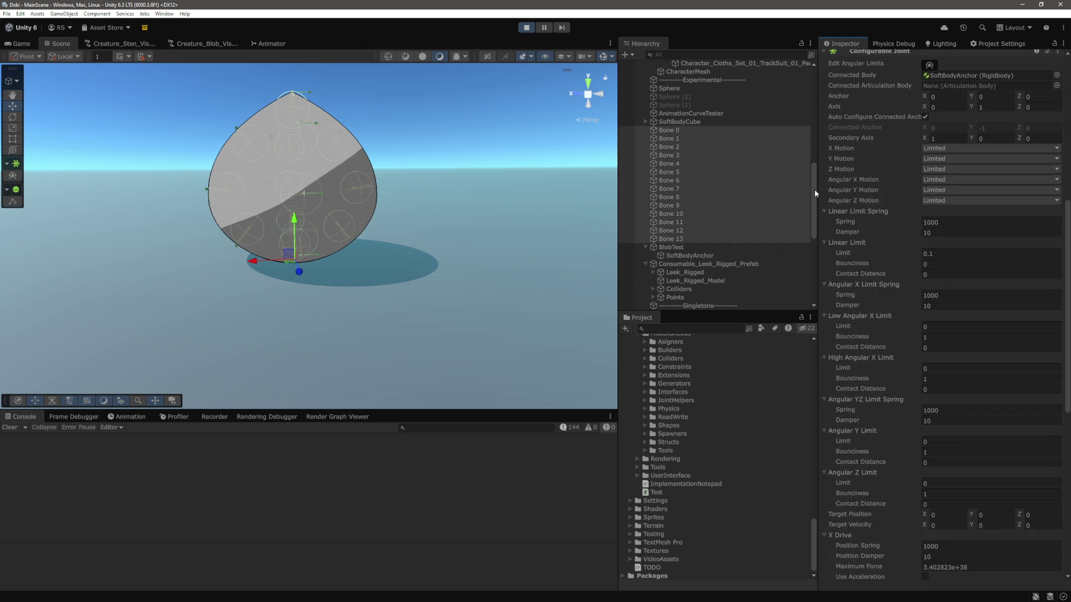
# Step: Enable DynamicEntityInternal×DynamicEntityInternal and Entity×DynamicEntityInternal in the Layer Collision Matrix
pyautogui.click(997, 44)
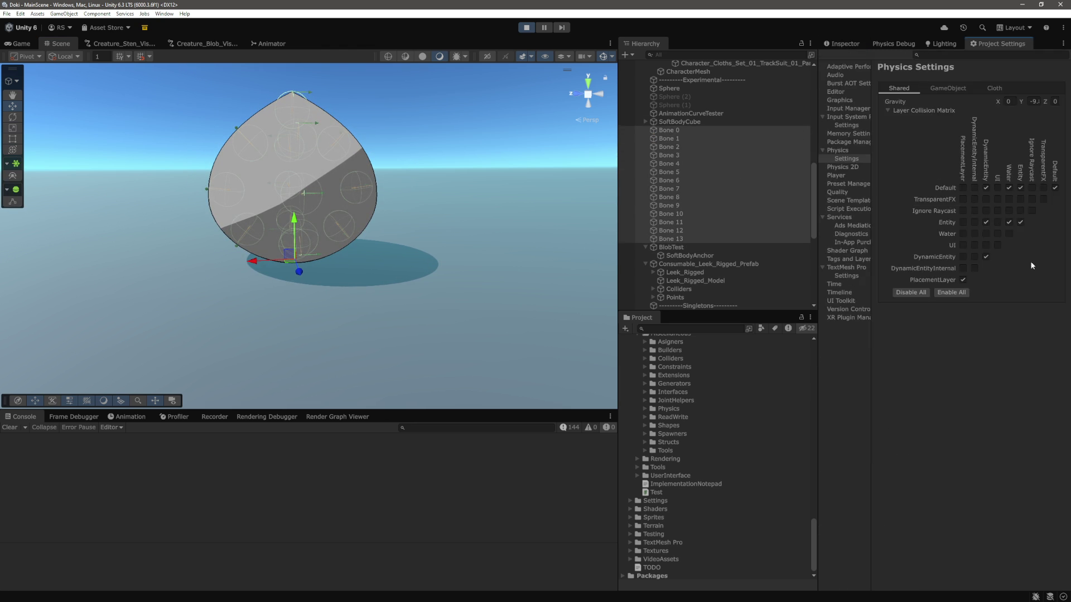
pyautogui.click(974, 268)
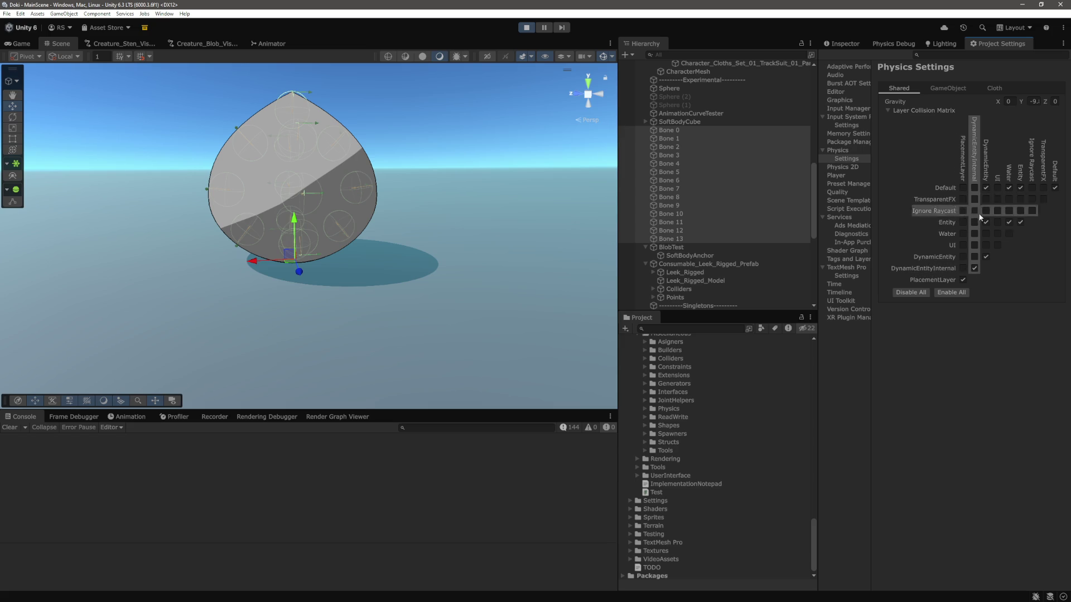
pyautogui.click(974, 222)
pyautogui.click(287, 169)
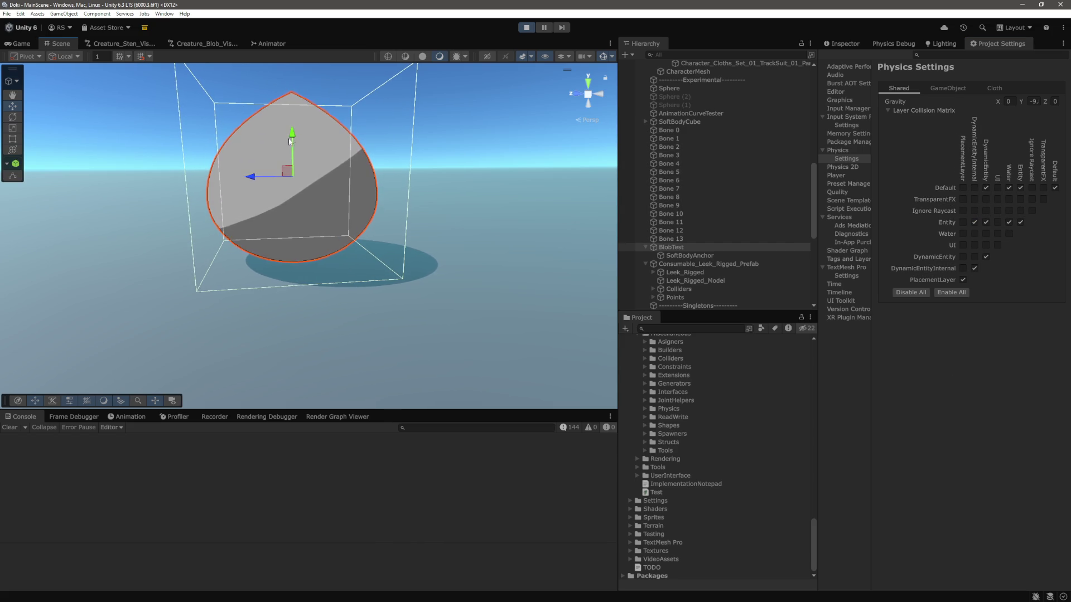
# Step: Drag the blob downward twice in Play mode to test its squish
pyautogui.moveTo(291, 149)
pyautogui.mouseDown()
pyautogui.moveTo(294, 168)
pyautogui.moveTo(299, 151)
pyautogui.mouseUp()
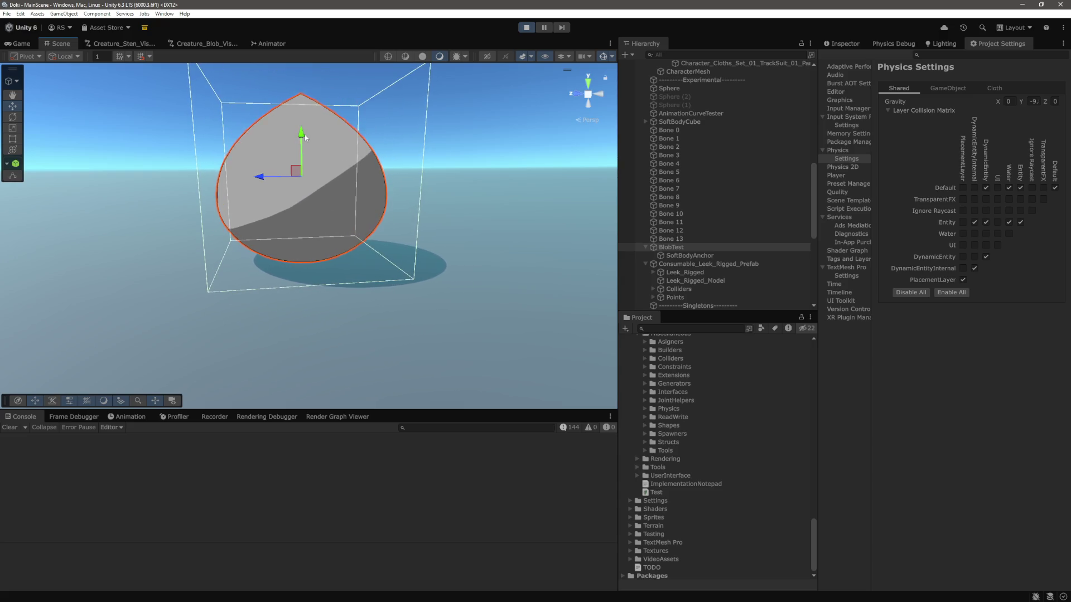
pyautogui.scroll(-3, 307, 164)
pyautogui.moveTo(305, 170); pyautogui.dragTo(304, 185)
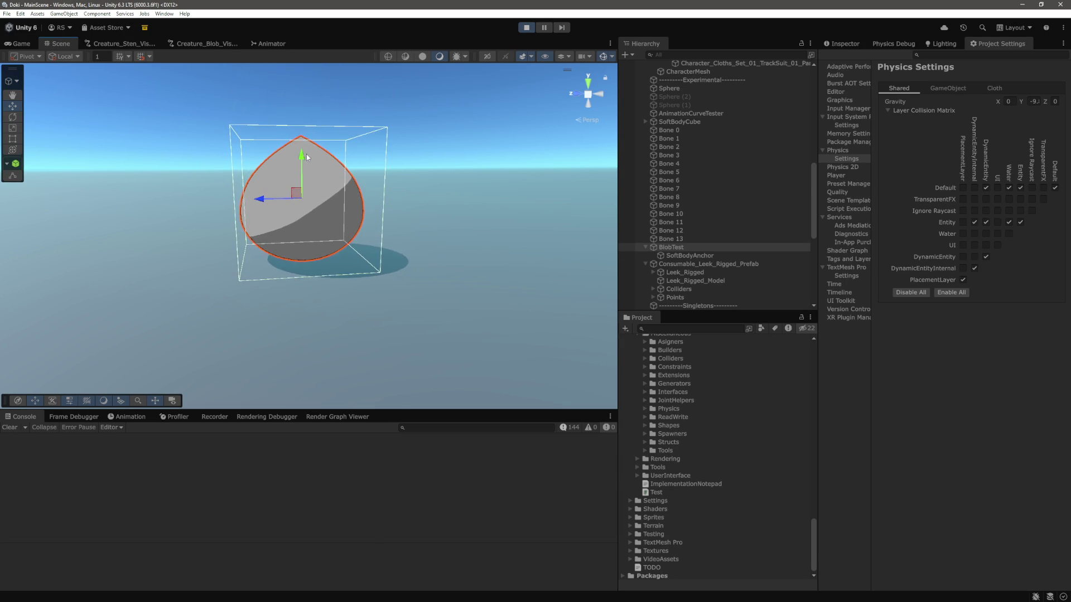
# Step: Zoom out and orbit the view toward the leek and character
pyautogui.press('q')
pyautogui.press('w')
pyautogui.scroll(-3, 353, 162)
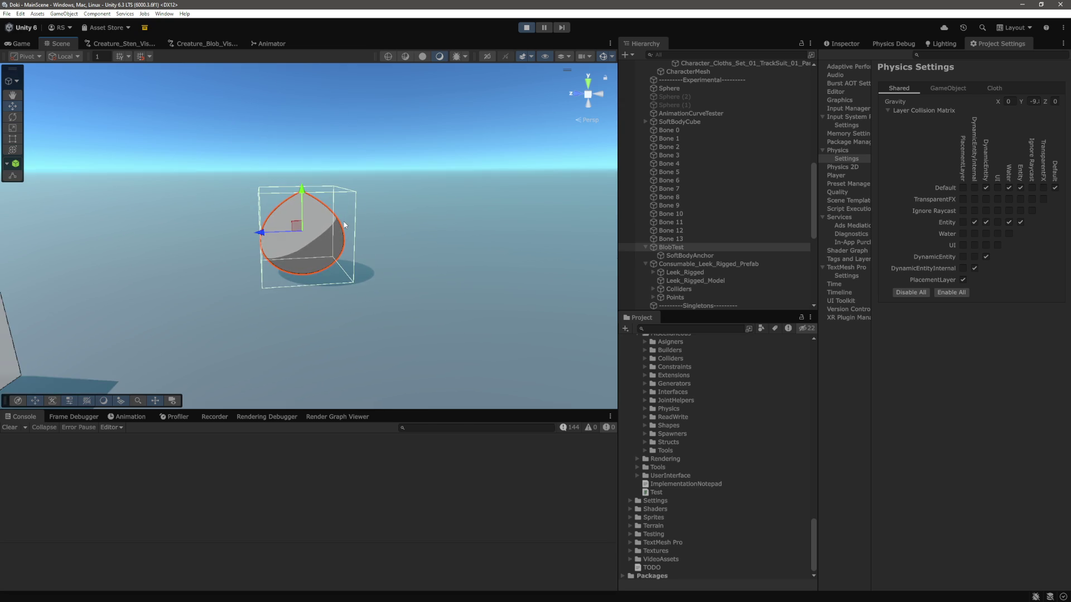
pyautogui.scroll(-2, 345, 225)
pyautogui.moveTo(344, 225)
pyautogui.mouseDown()
pyautogui.moveTo(280, 257)
pyautogui.moveTo(347, 231)
pyautogui.mouseUp()
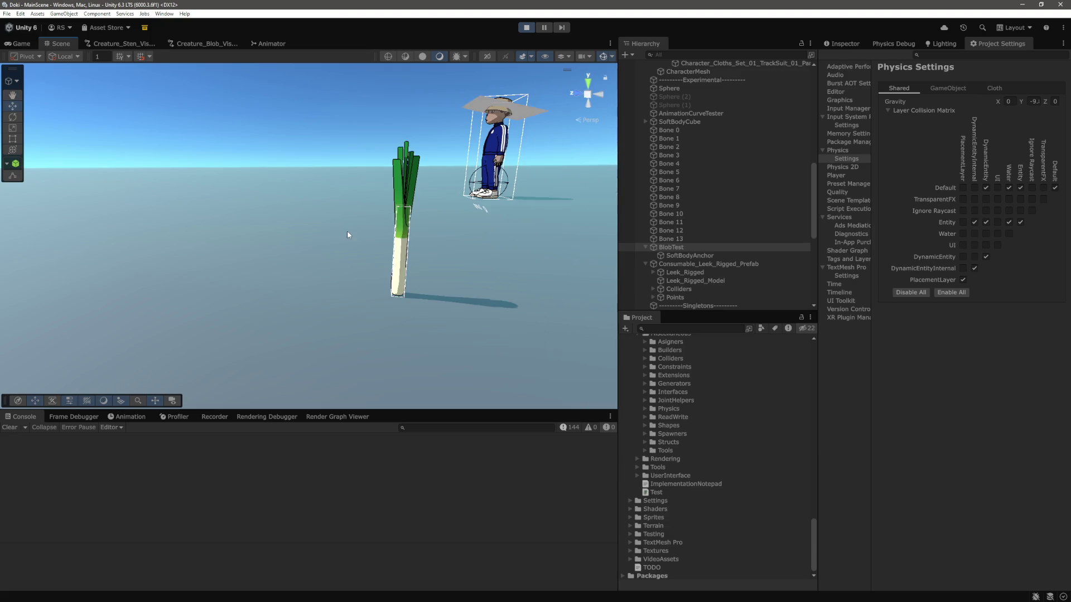
# Step: Frame the leek, lift it with the move gizmo, then orbit back to the blob
pyautogui.click(399, 251)
pyautogui.moveTo(447, 256); pyautogui.dragTo(558, 195)
pyautogui.doubleClick(685, 262)
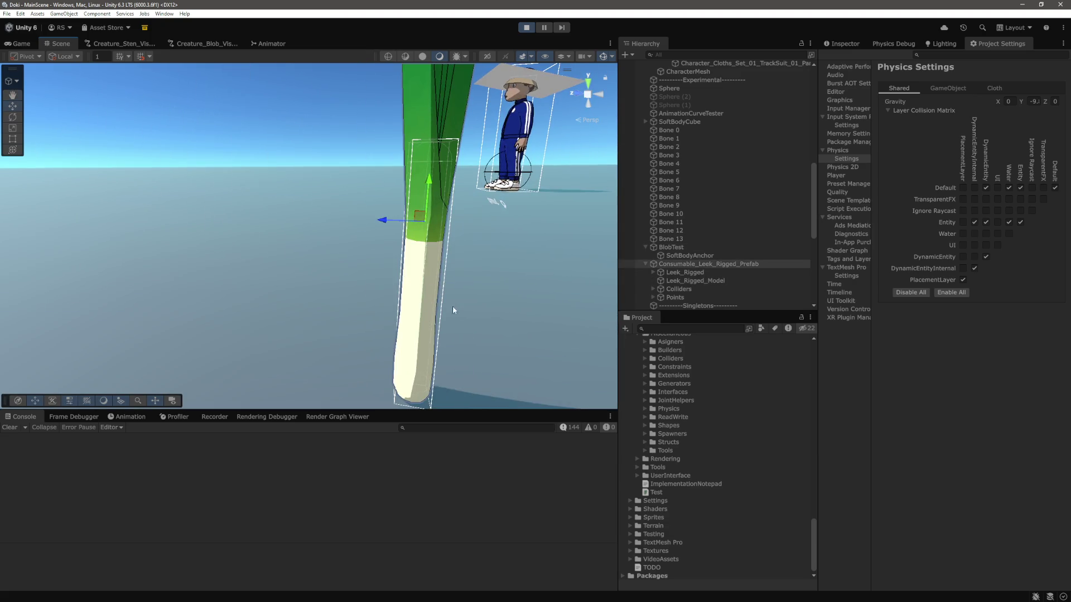
pyautogui.moveTo(453, 305); pyautogui.dragTo(450, 305)
pyautogui.scroll(-5, 450, 306)
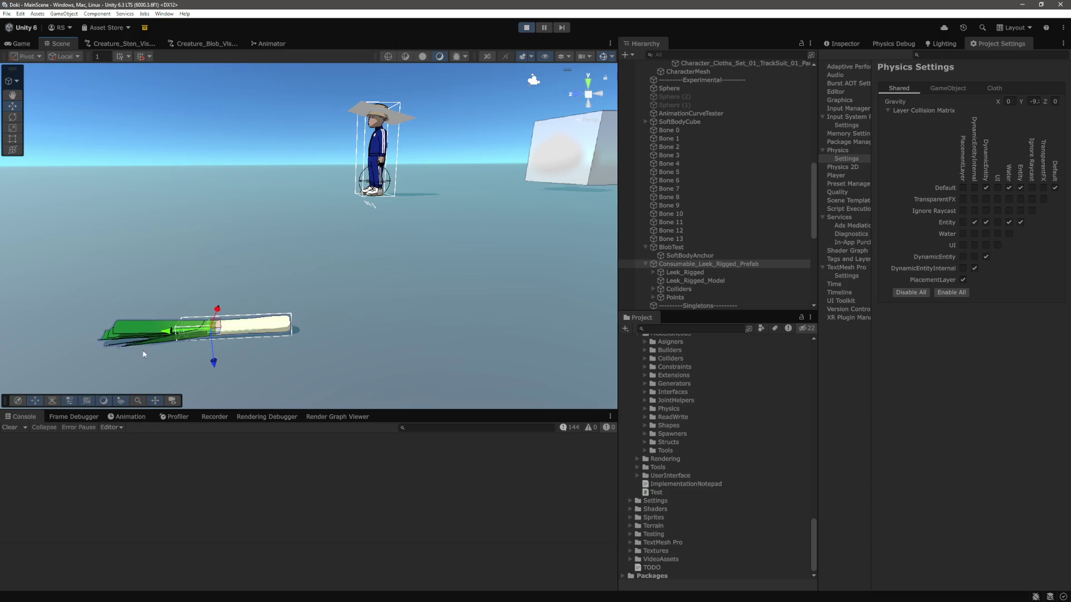
pyautogui.moveTo(214, 368); pyautogui.dragTo(246, 255)
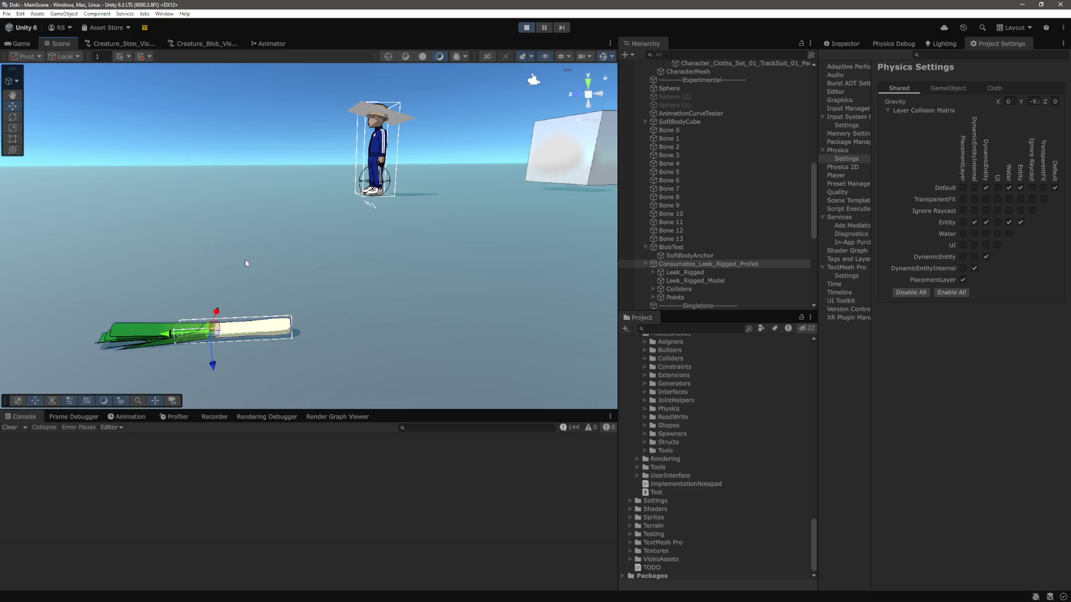
pyautogui.moveTo(446, 219)
pyautogui.mouseDown()
pyautogui.moveTo(195, 248)
pyautogui.moveTo(359, 247)
pyautogui.moveTo(310, 249)
pyautogui.moveTo(343, 256)
pyautogui.mouseUp()
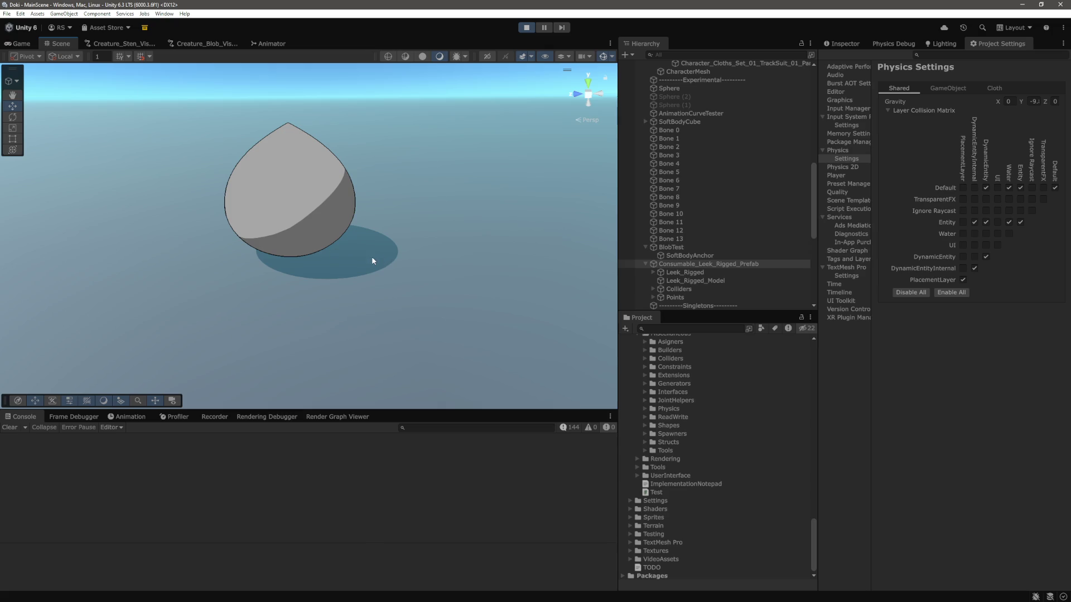
# Step: Frame BlobTest, shove it sideways and back along Z, then zoom far out
pyautogui.doubleClick(671, 247)
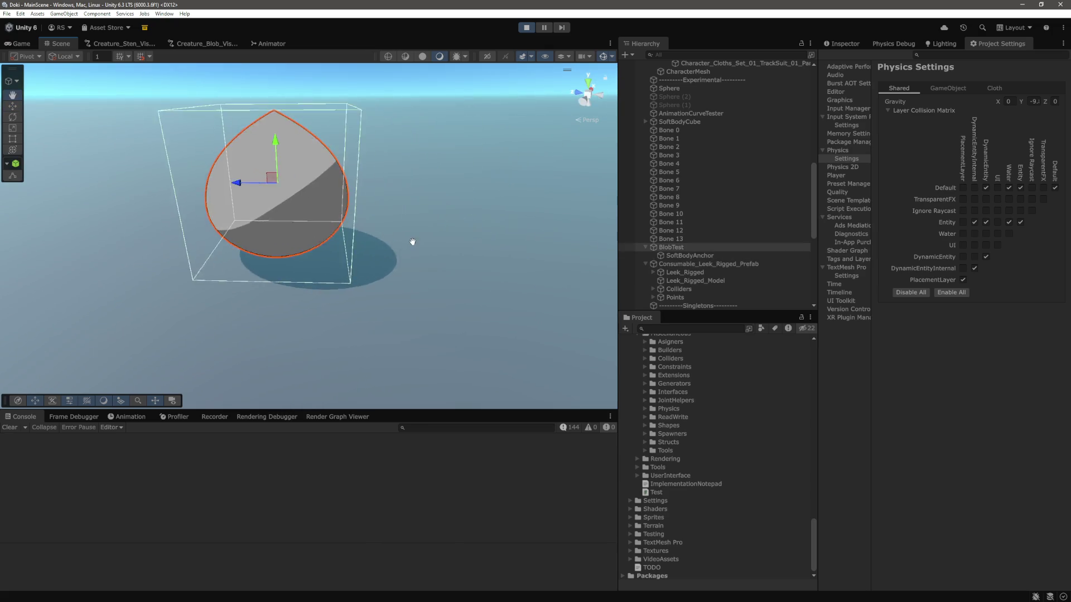
pyautogui.moveTo(404, 271)
pyautogui.mouseDown()
pyautogui.moveTo(464, 239)
pyautogui.moveTo(452, 269)
pyautogui.mouseUp()
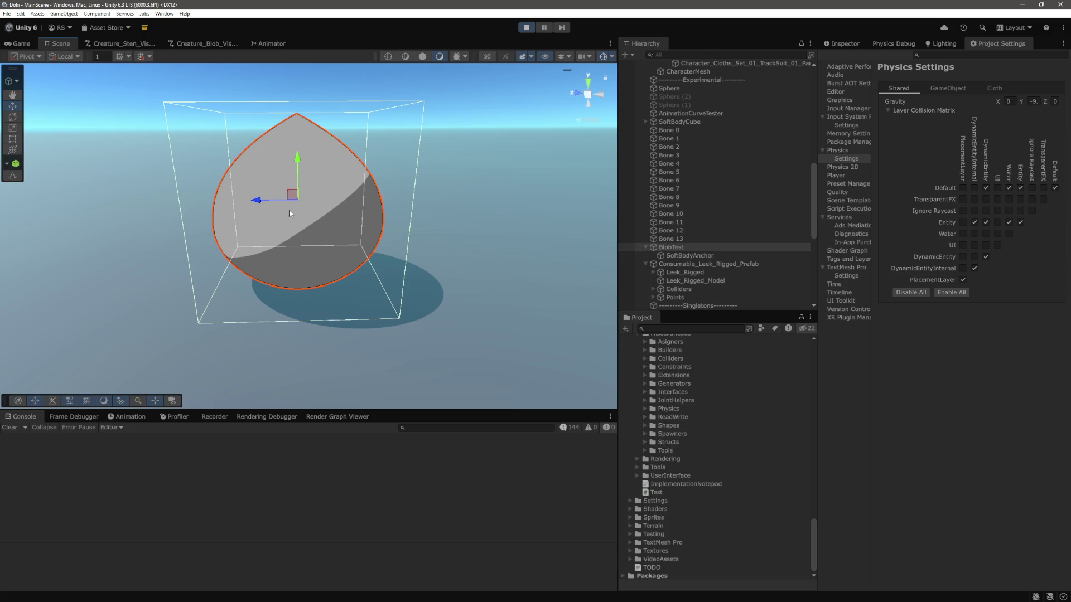
pyautogui.moveTo(257, 206)
pyautogui.mouseDown()
pyautogui.moveTo(434, 209)
pyautogui.moveTo(461, 222)
pyautogui.moveTo(234, 187)
pyautogui.moveTo(455, 195)
pyautogui.moveTo(209, 190)
pyautogui.moveTo(305, 246)
pyautogui.mouseUp()
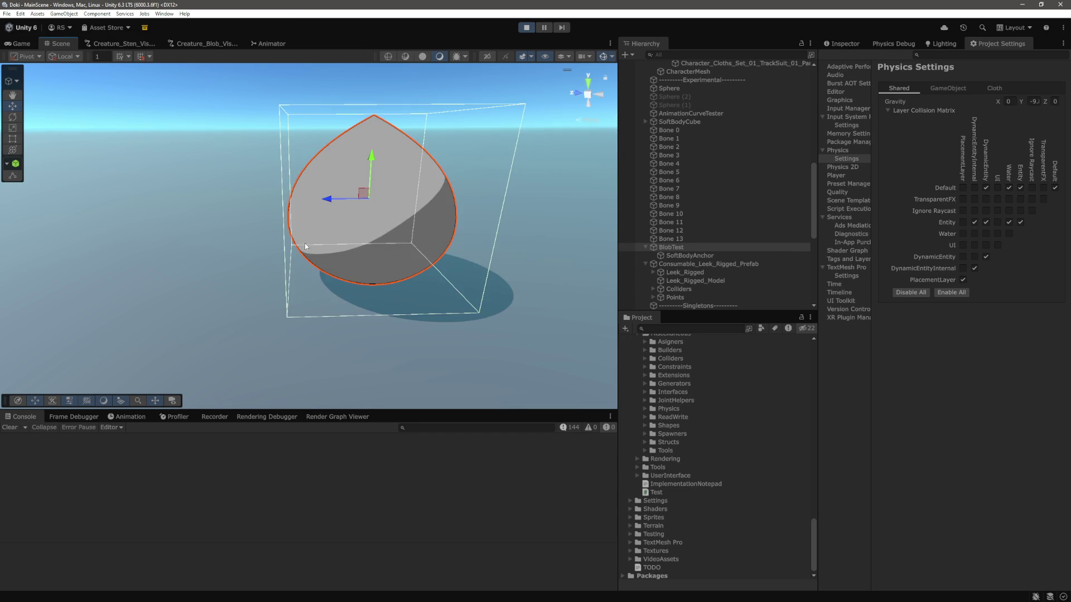
pyautogui.scroll(-10, 414, 228)
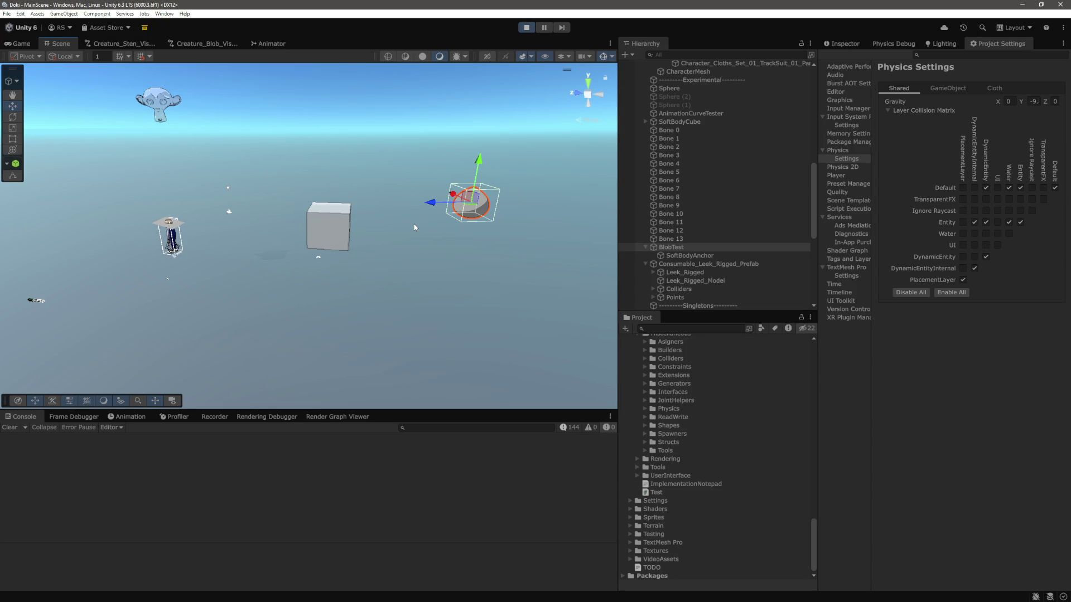
# Step: Fly and pan the view until the leek beside the character is centred
pyautogui.press('w')
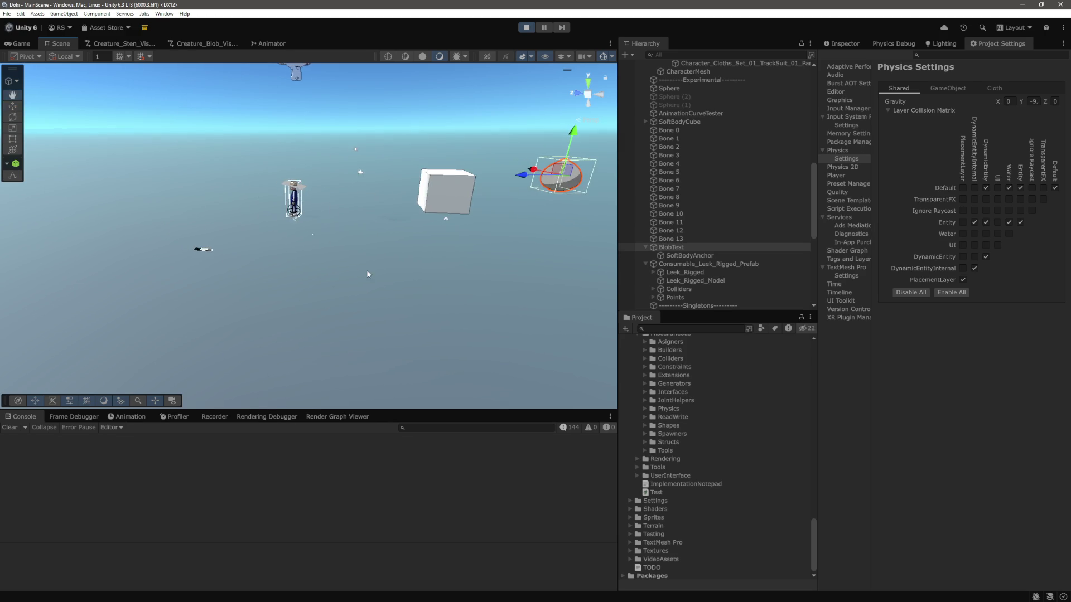
pyautogui.moveTo(446, 294); pyautogui.dragTo(302, 258)
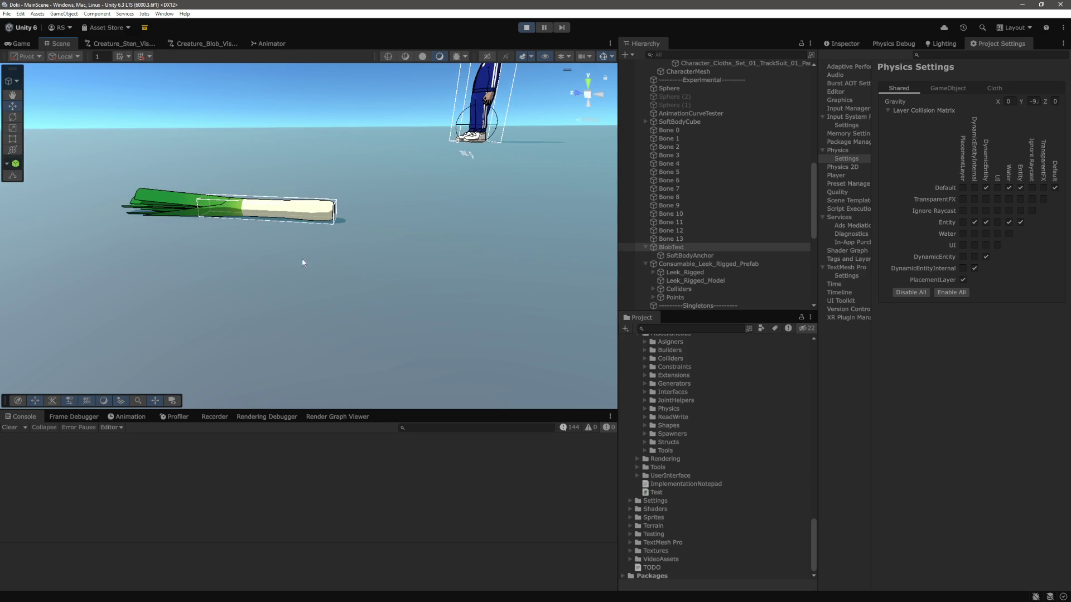